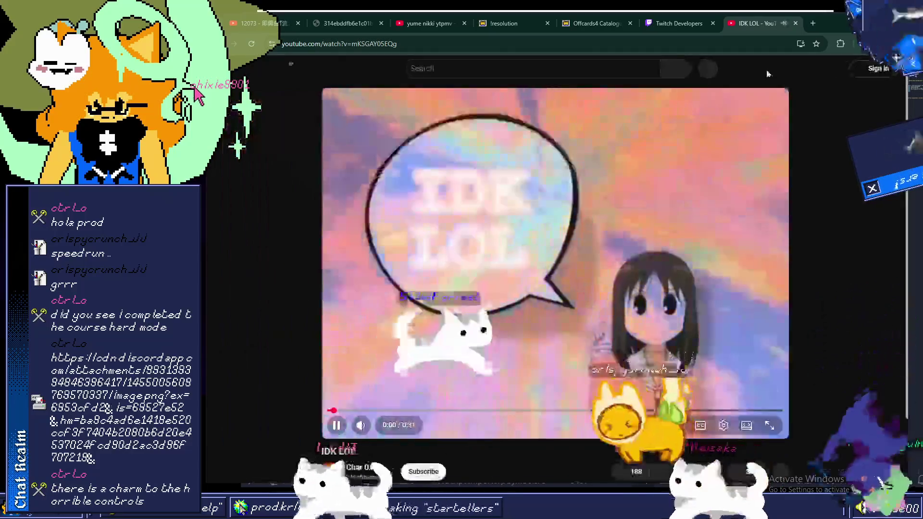
Close the IDK LOL YouTube tab and glance at the resolution checklist and Twitch tabs.
{"action": "left_click", "coordinate": [796, 24]}
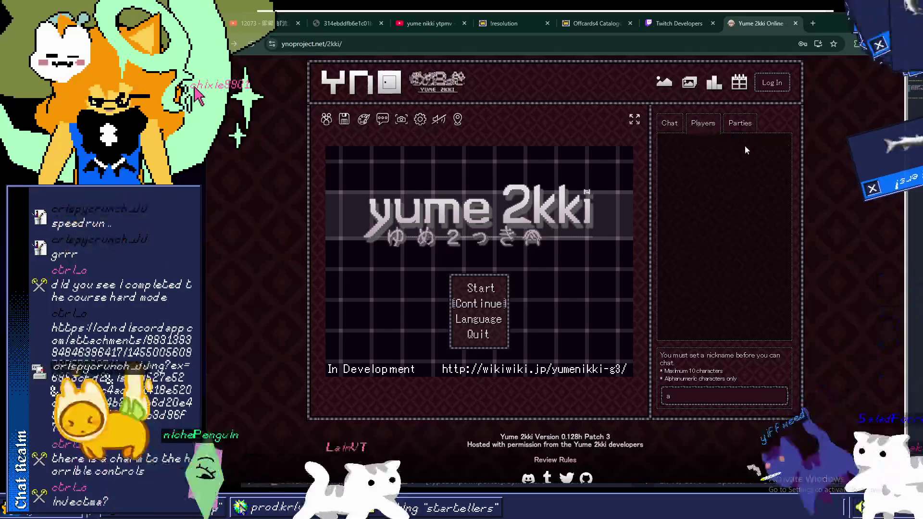
{"action": "left_click", "coordinate": [737, 126]}
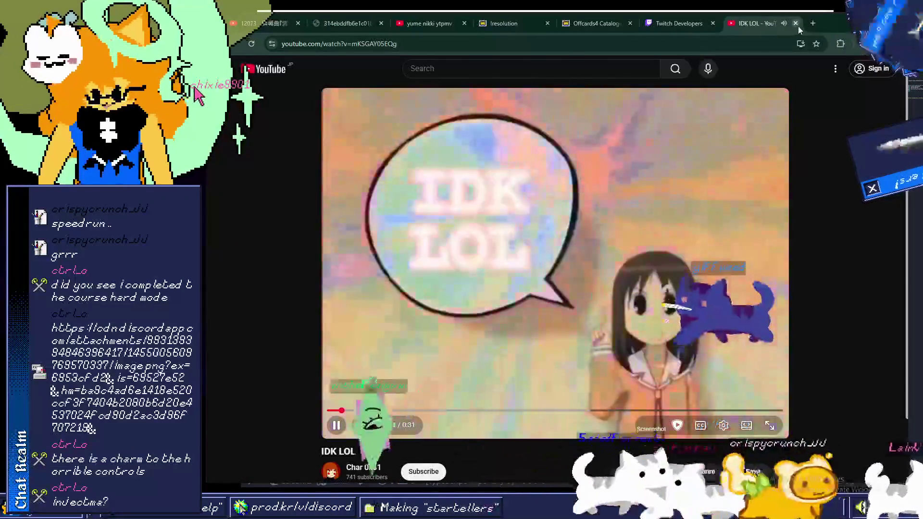
{"action": "key", "text": "ctrl+w"}
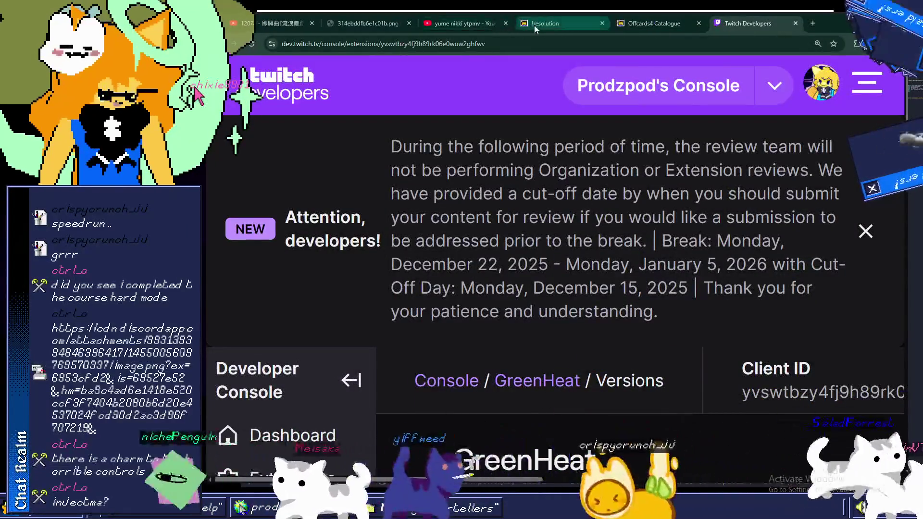
{"action": "left_click", "coordinate": [531, 24]}
{"action": "left_click", "coordinate": [734, 22]}
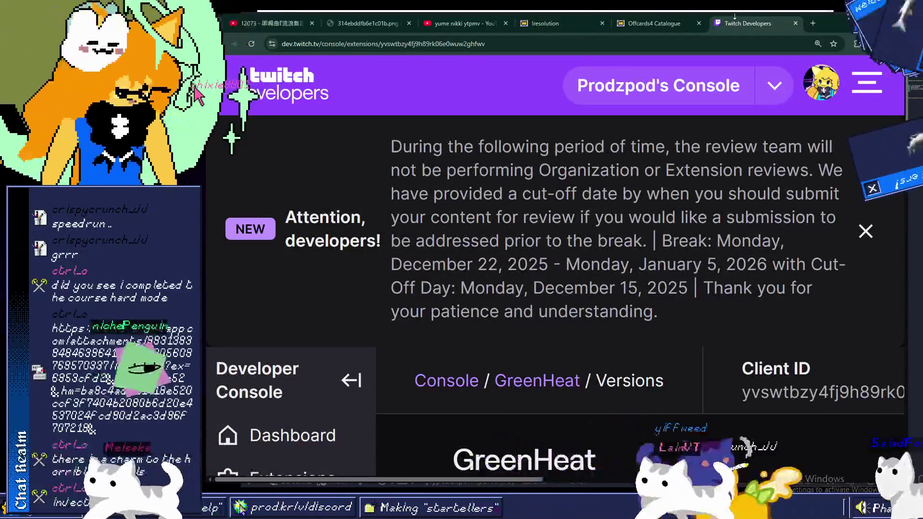
Reopen the closed Yume 2kki game tab and start creating a new party.
{"action": "key", "text": "ctrl+shift+t"}
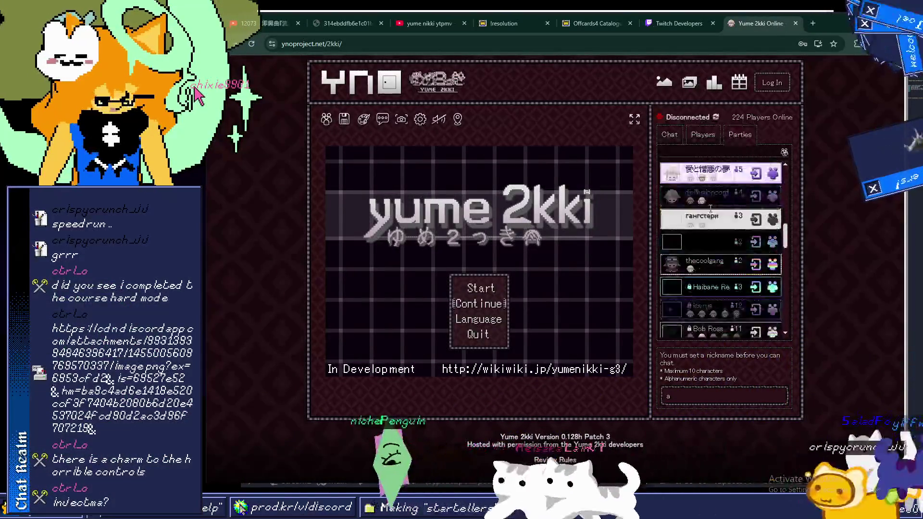
{"action": "scroll", "coordinate": [708, 201], "scroll_direction": "down", "scroll_amount": 2}
{"action": "scroll", "coordinate": [726, 175], "scroll_direction": "up", "scroll_amount": 5}
{"action": "left_click", "coordinate": [784, 152]}
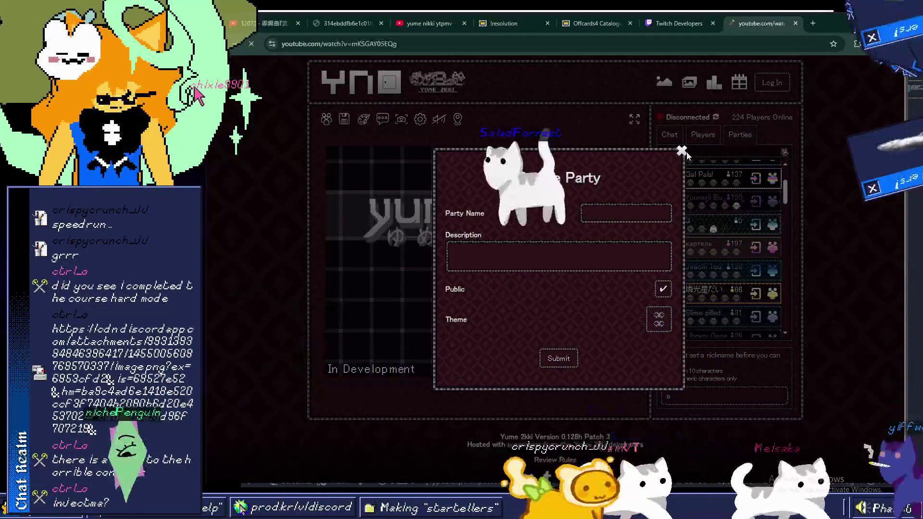
Close and restore the Yume 2kki tab, then bring up its login form.
{"action": "left_click", "coordinate": [795, 23]}
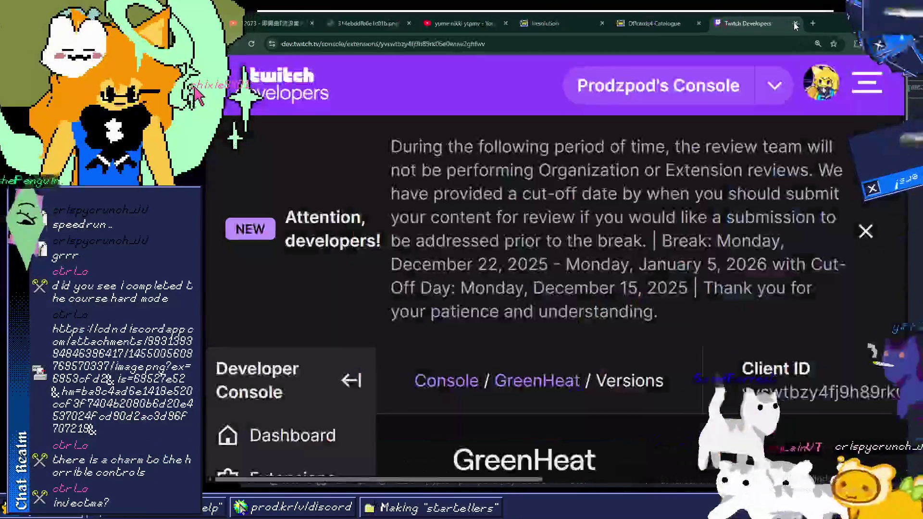
{"action": "key", "text": "ctrl+shift+t"}
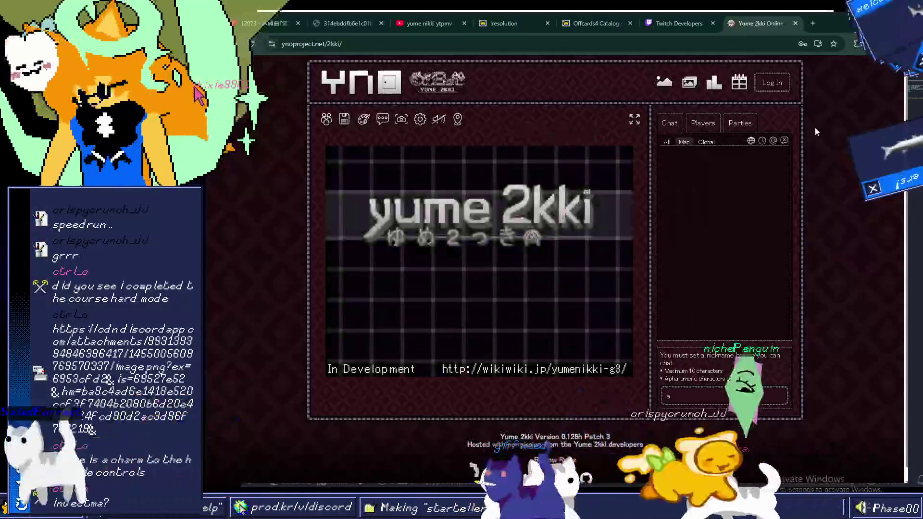
{"action": "left_click", "coordinate": [771, 82]}
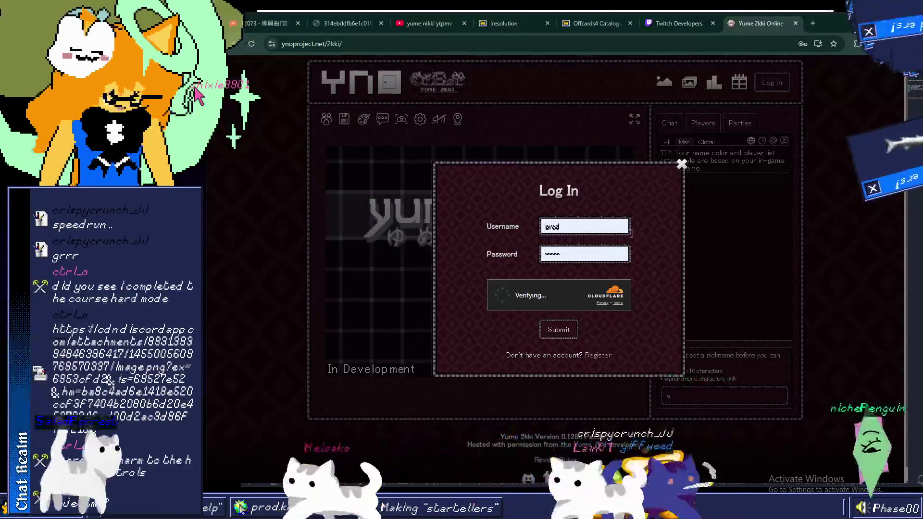
Dismiss the login form, browse the open parties, then swap the game tab back to IDK LOL.
{"action": "left_click", "coordinate": [681, 164]}
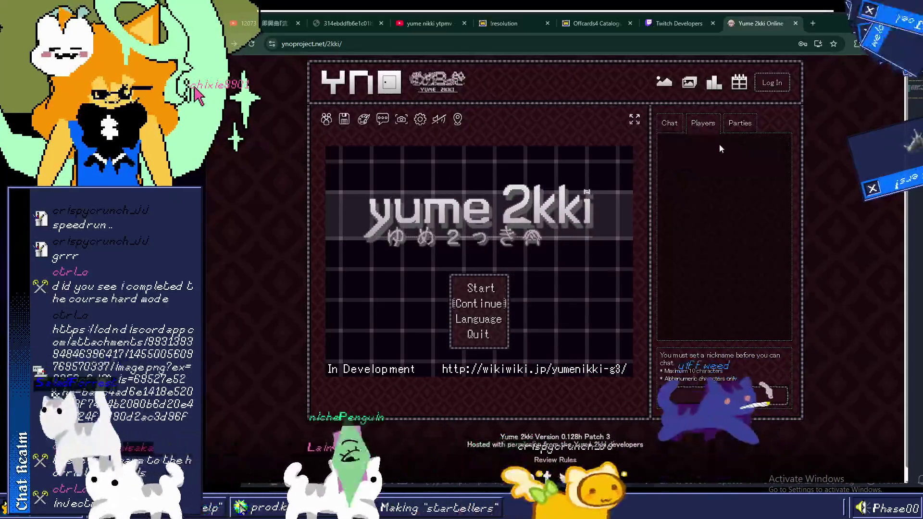
{"action": "left_click", "coordinate": [735, 134]}
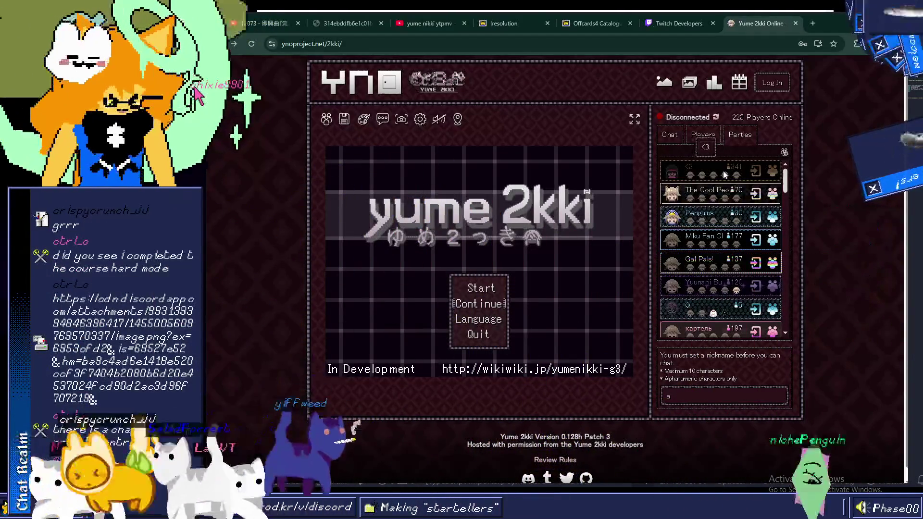
{"action": "scroll", "coordinate": [711, 170], "scroll_direction": "down", "scroll_amount": 3}
{"action": "scroll", "coordinate": [708, 168], "scroll_direction": "down", "scroll_amount": 3}
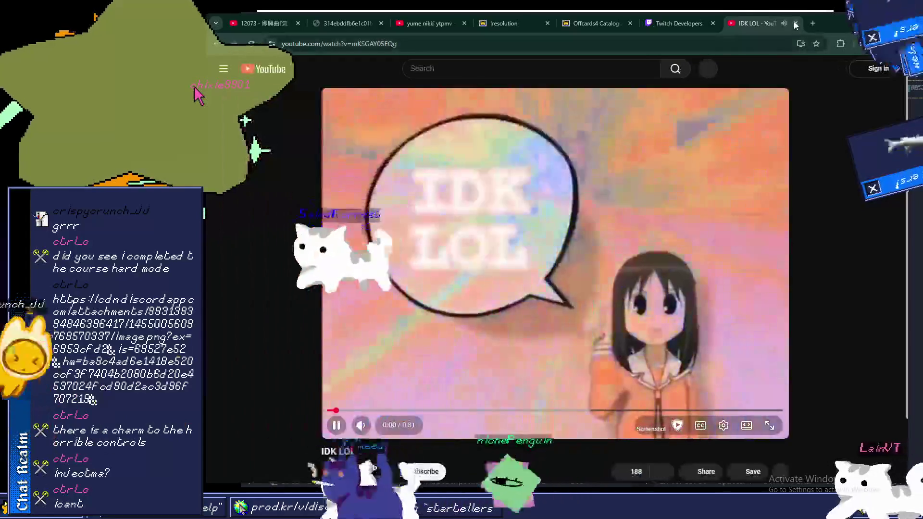
{"action": "left_click", "coordinate": [795, 23]}
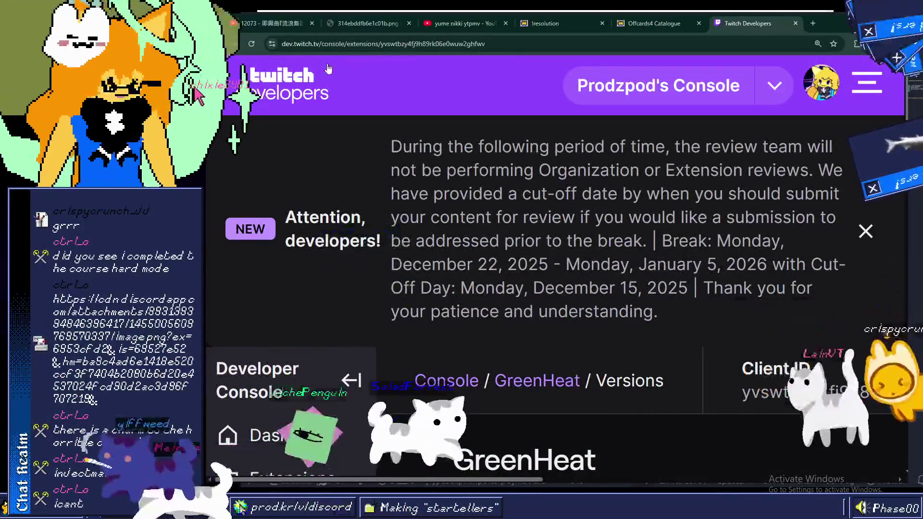
{"action": "key", "text": "ctrl+shift+t"}
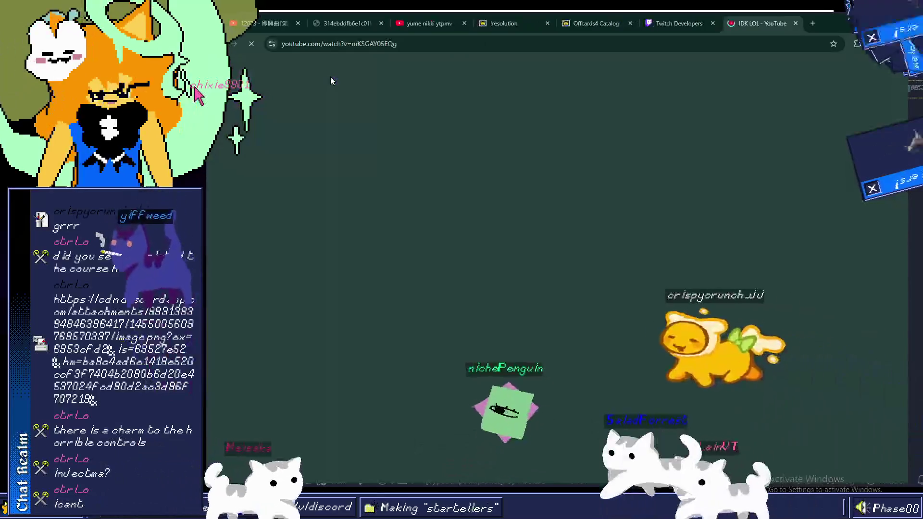
Close the IDK LOL tab and switch to the 'yume nikki ytpmv' video.
{"action": "key", "text": "ctrl+w"}
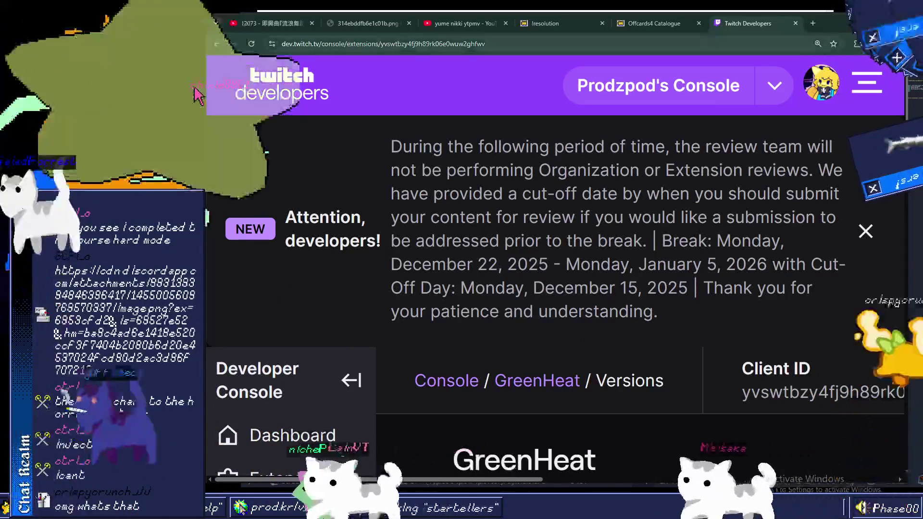
{"action": "left_click", "coordinate": [462, 23]}
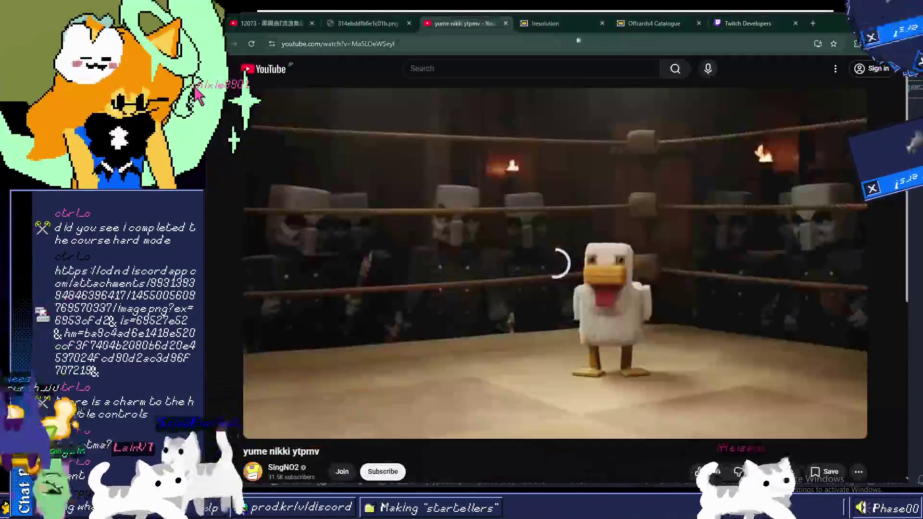
In a new tab, go to the Yume Nikki Online page at ynoproject.net/yume/.
{"action": "left_click", "coordinate": [813, 23]}
{"action": "type", "text": "ynoproject.net/2kki/"}
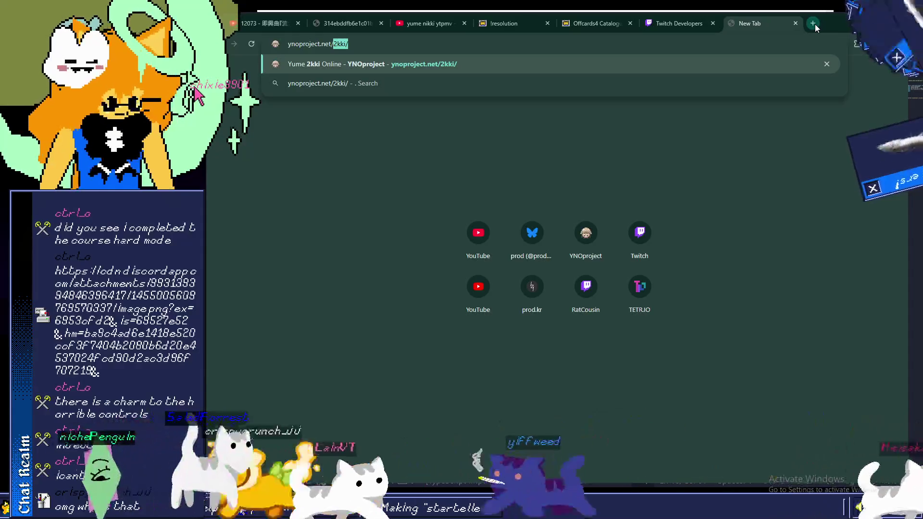
{"action": "type", "text": "yum"}
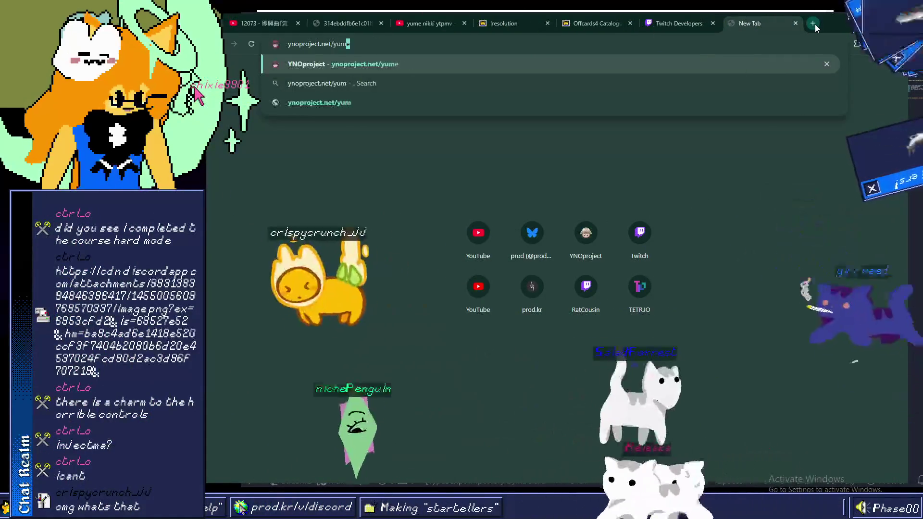
{"action": "key", "text": "Return"}
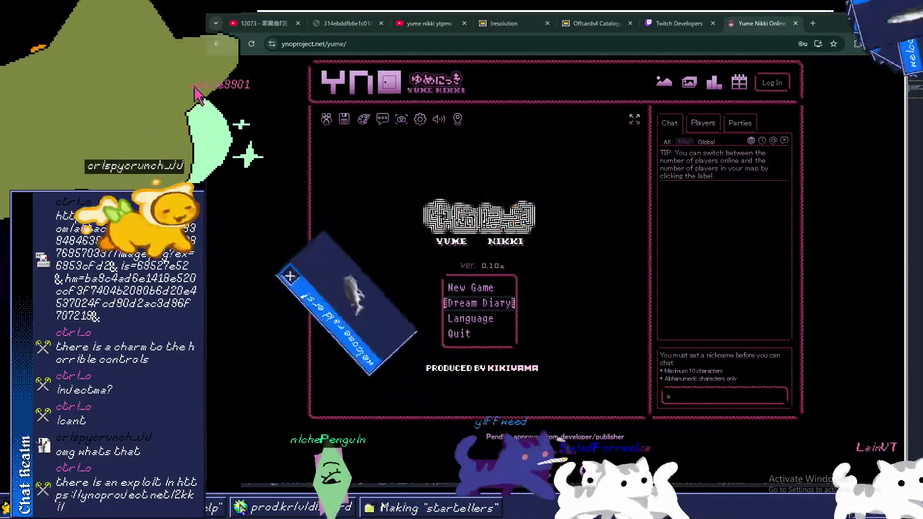
Log in to YNOproject with the saved credentials, passing the Cloudflare verification.
{"action": "left_click", "coordinate": [728, 136]}
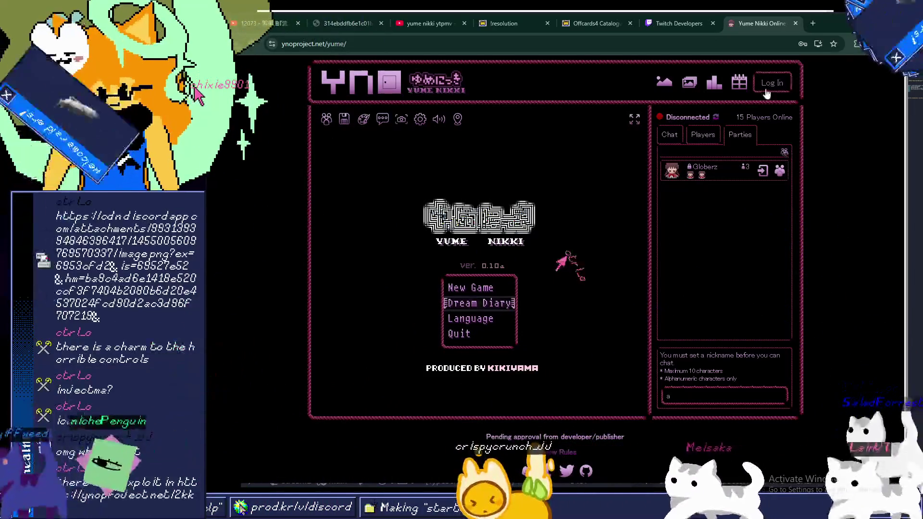
{"action": "left_click", "coordinate": [768, 85]}
{"action": "left_click", "coordinate": [551, 331]}
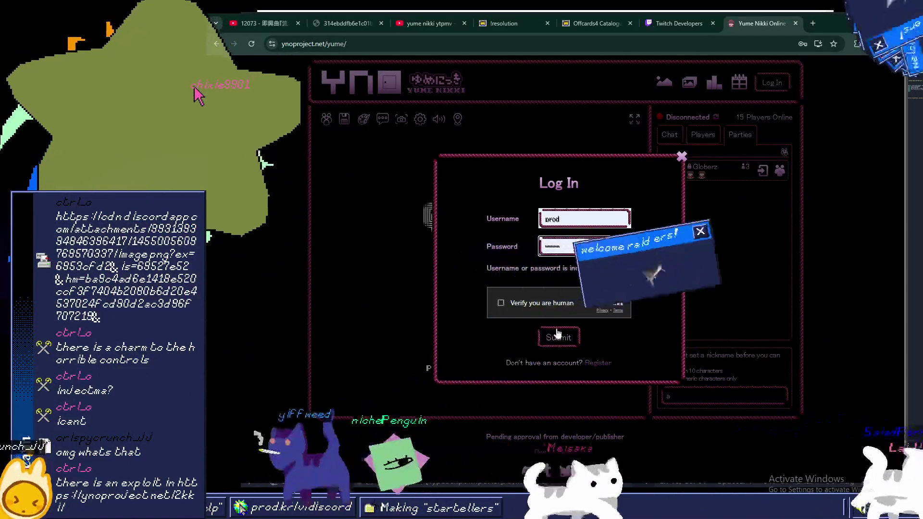
{"action": "left_click", "coordinate": [544, 313]}
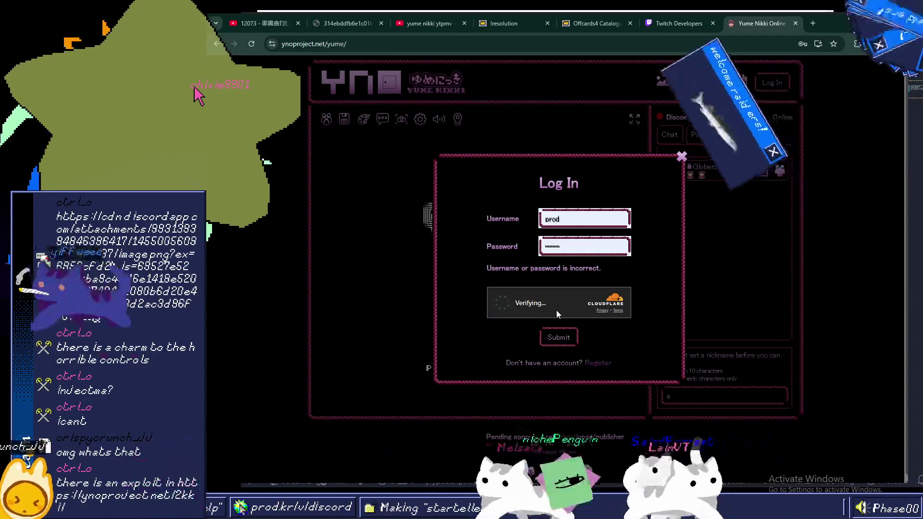
{"action": "left_click", "coordinate": [565, 336]}
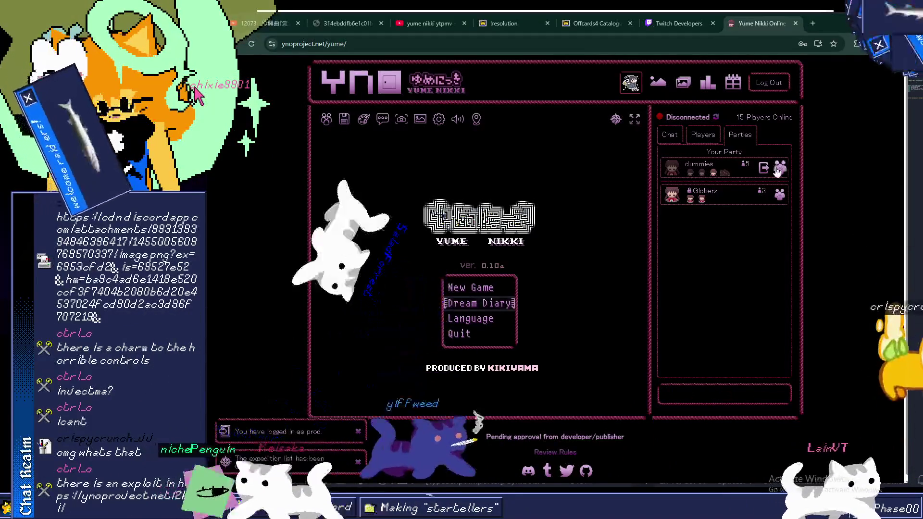
Check the dummies party members, leave that party, and open the Create Party form.
{"action": "left_click", "coordinate": [779, 168]}
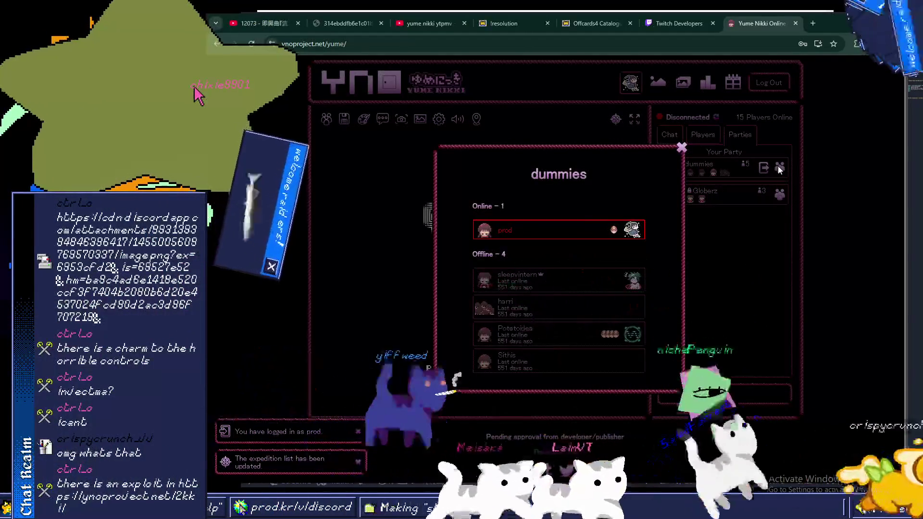
{"action": "left_click", "coordinate": [778, 166]}
{"action": "left_click", "coordinate": [763, 168]}
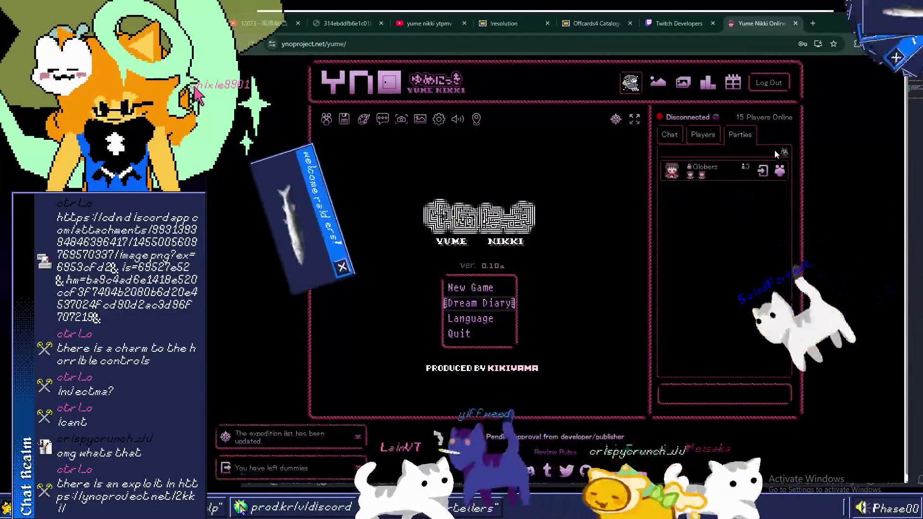
{"action": "left_click", "coordinate": [784, 151]}
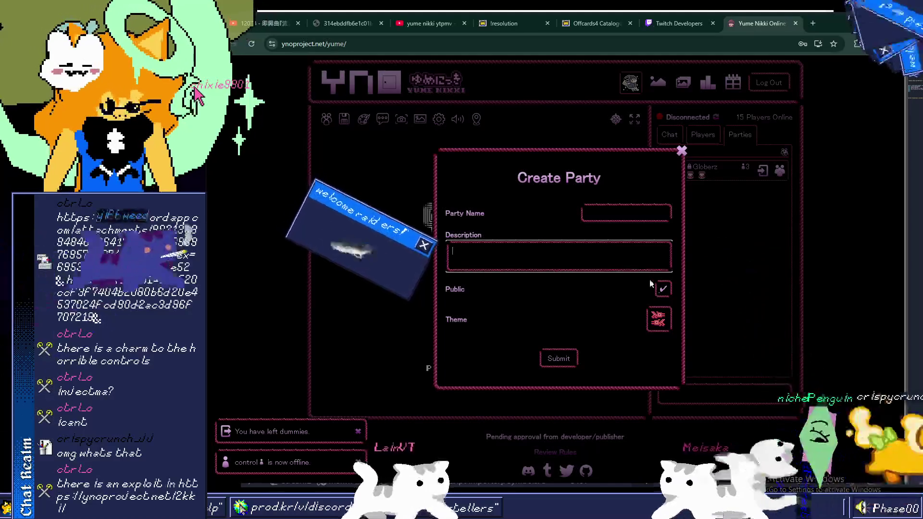
Create a private party named with an <img onerror> tag, description 'why is there a yt link in 2kki zone', and a password.
{"action": "left_click", "coordinate": [663, 288]}
{"action": "left_click", "coordinate": [649, 199]}
{"action": "type", "text": "<img src=\""}
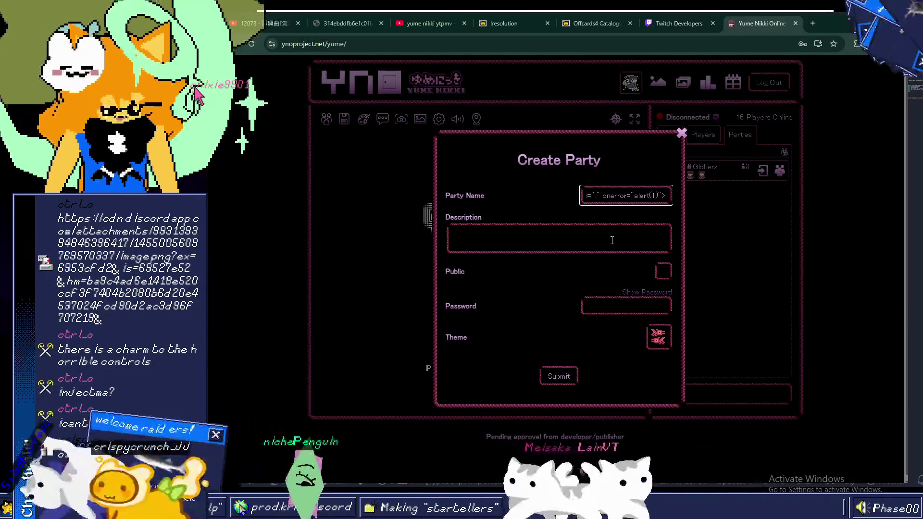
{"action": "type", "text": "why is there "}
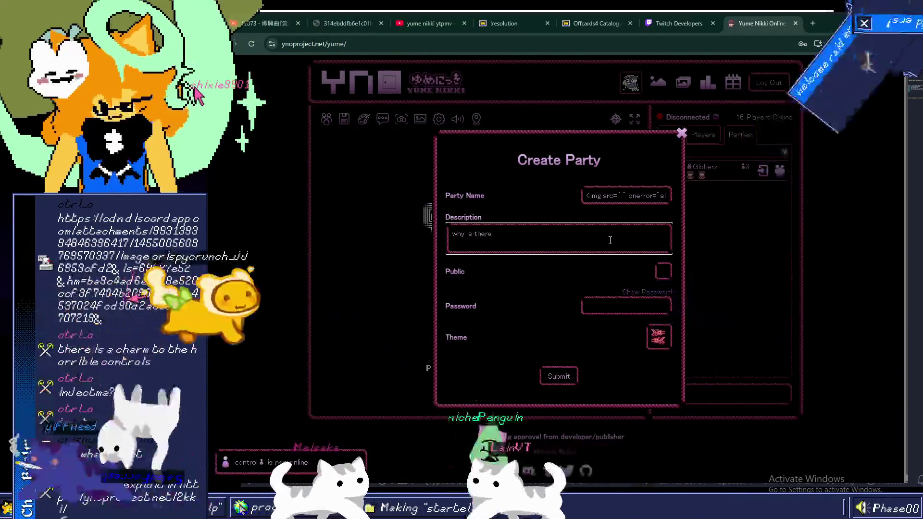
{"action": "type", "text": "a yt l"}
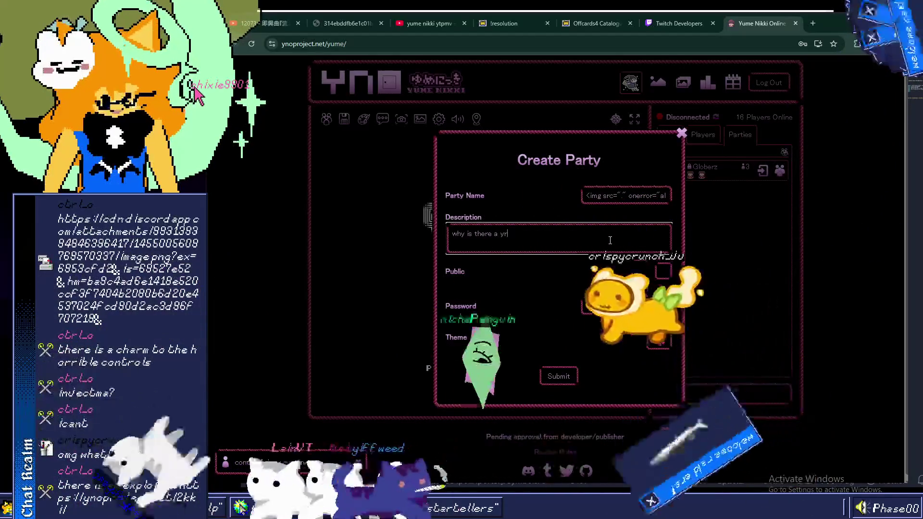
{"action": "type", "text": "ink in 2kki zone"}
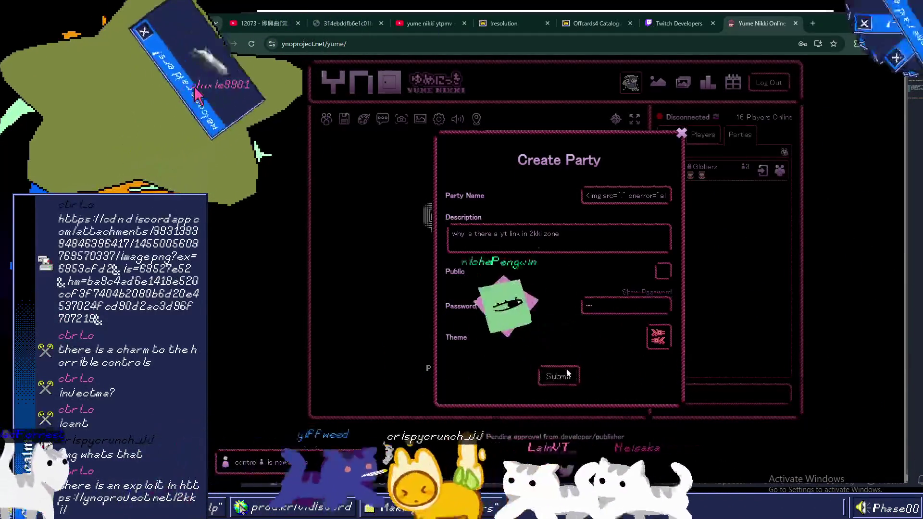
{"action": "left_click", "coordinate": [559, 376]}
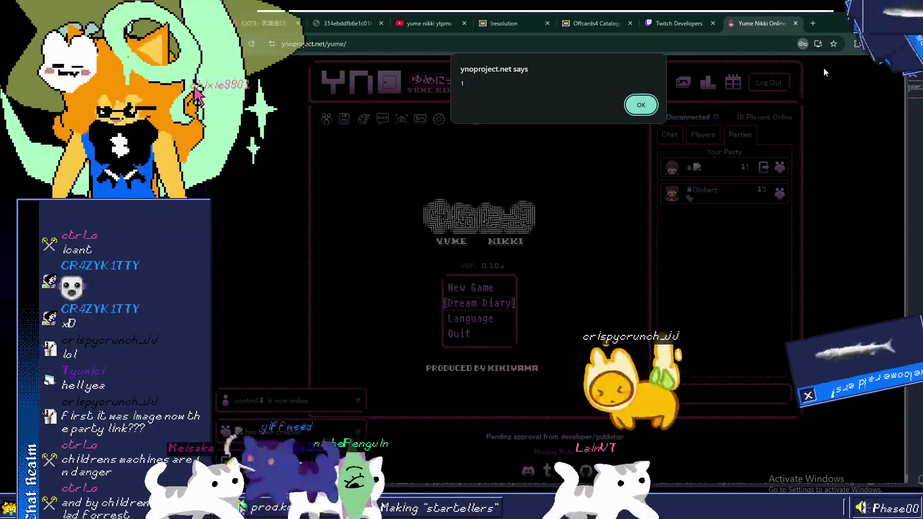
Dismiss the alerts, leave your own party, and confirm the follow-up alert.
{"action": "left_click", "coordinate": [640, 107]}
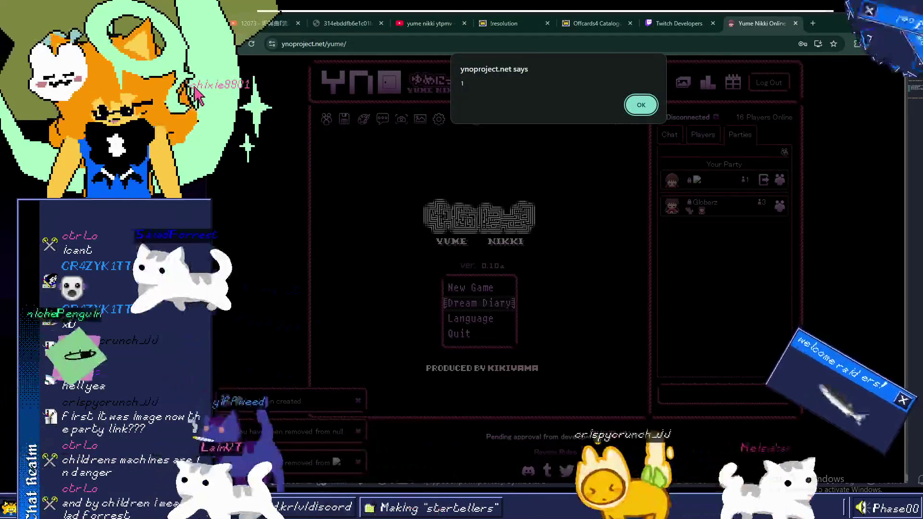
{"action": "left_click", "coordinate": [648, 109]}
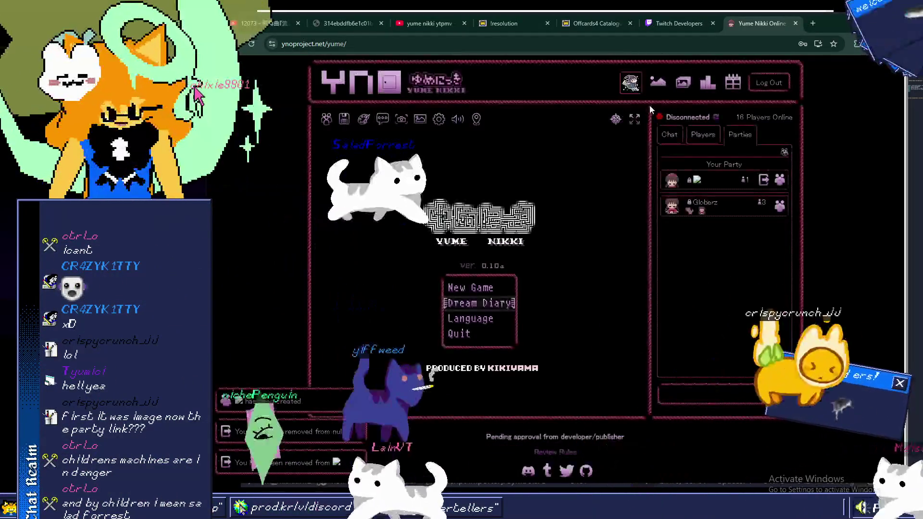
{"action": "left_click", "coordinate": [779, 182]}
{"action": "left_click", "coordinate": [752, 189]}
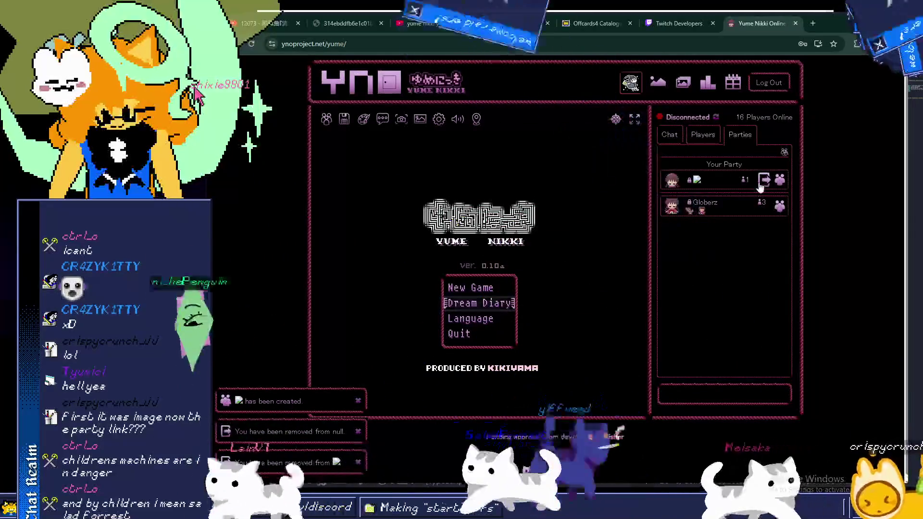
{"action": "left_click", "coordinate": [764, 180]}
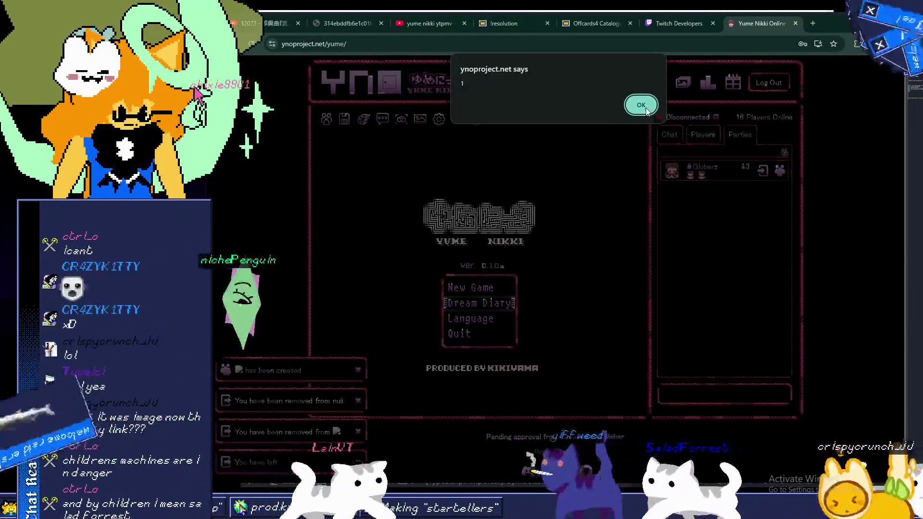
{"action": "left_click", "coordinate": [642, 106]}
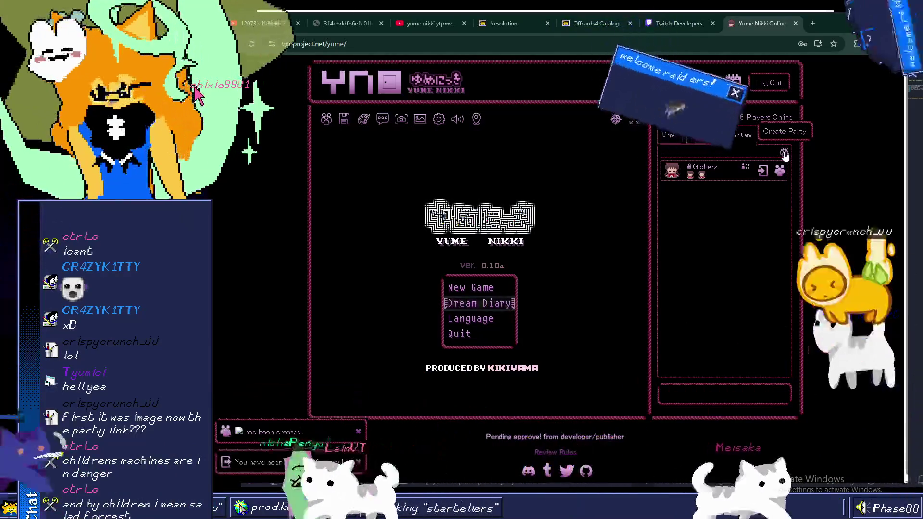
{"action": "left_click", "coordinate": [697, 134]}
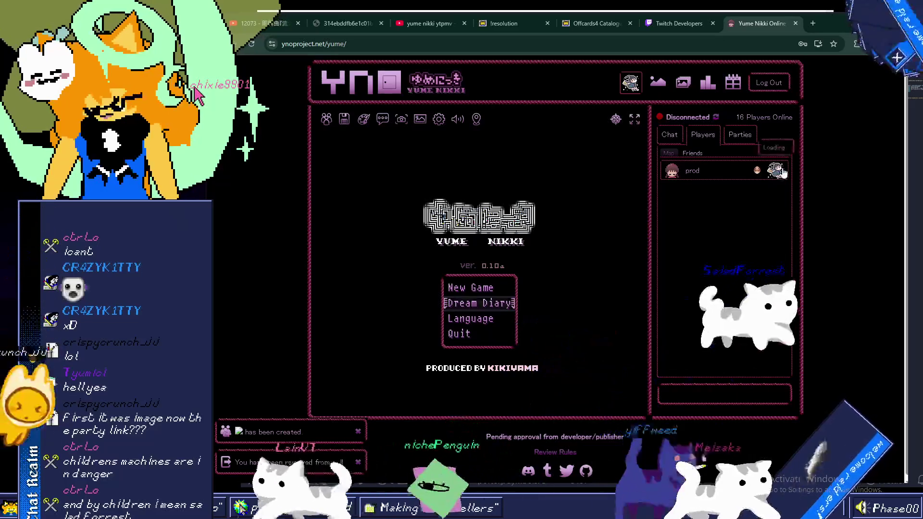
Open your badge gallery and zoom the page in with Ctrl+Plus.
{"action": "left_click", "coordinate": [769, 177]}
{"action": "key", "text": "ctrl+plus"}
{"action": "key", "text": "ctrl+plus"}
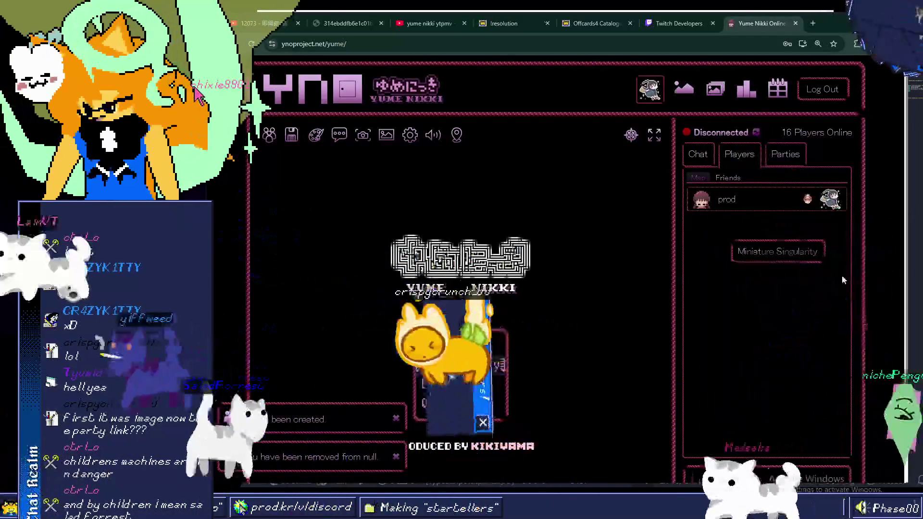
{"action": "mouse_move", "coordinate": [830, 199]}
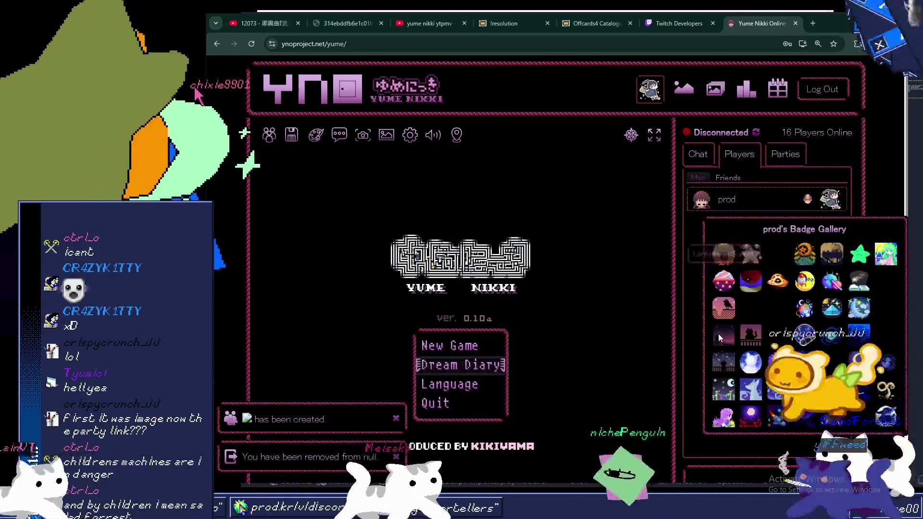
{"action": "left_click", "coordinate": [631, 135]}
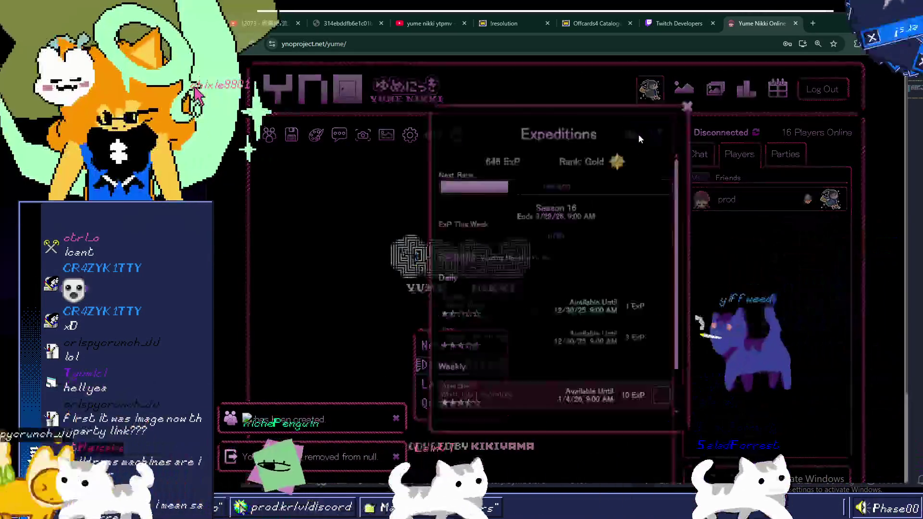
Browse the Yume 2kki Time Trials badges in the Badges window, then close it.
{"action": "left_click", "coordinate": [748, 198]}
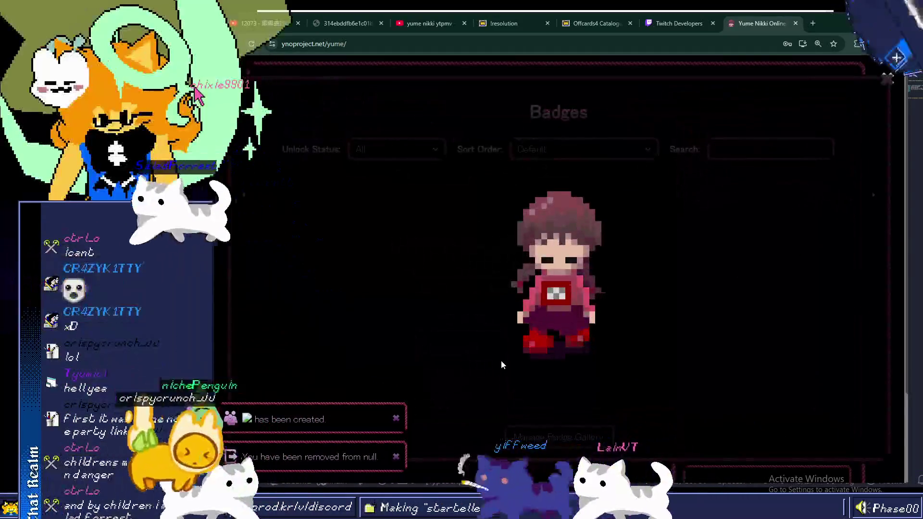
{"action": "scroll", "coordinate": [513, 264], "scroll_direction": "down", "scroll_amount": 10}
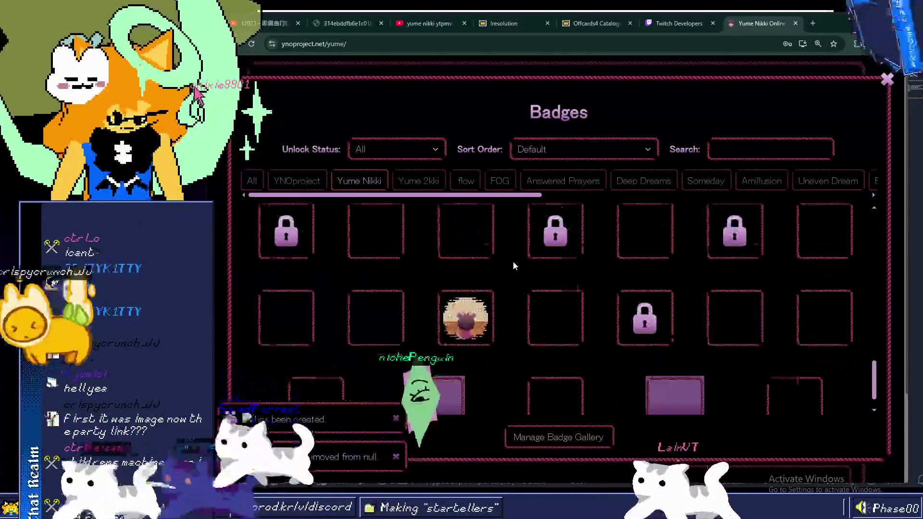
{"action": "scroll", "coordinate": [515, 264], "scroll_direction": "up", "scroll_amount": 10}
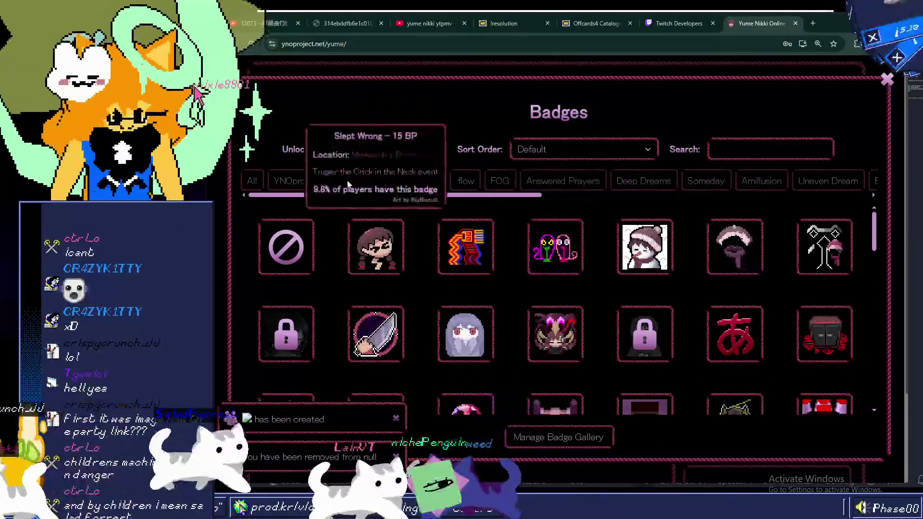
{"action": "left_click", "coordinate": [418, 181]}
{"action": "left_click", "coordinate": [463, 210]}
{"action": "scroll", "coordinate": [552, 298], "scroll_direction": "down", "scroll_amount": 2}
{"action": "scroll", "coordinate": [552, 298], "scroll_direction": "up", "scroll_amount": 2}
{"action": "scroll", "coordinate": [553, 298], "scroll_direction": "down", "scroll_amount": 2}
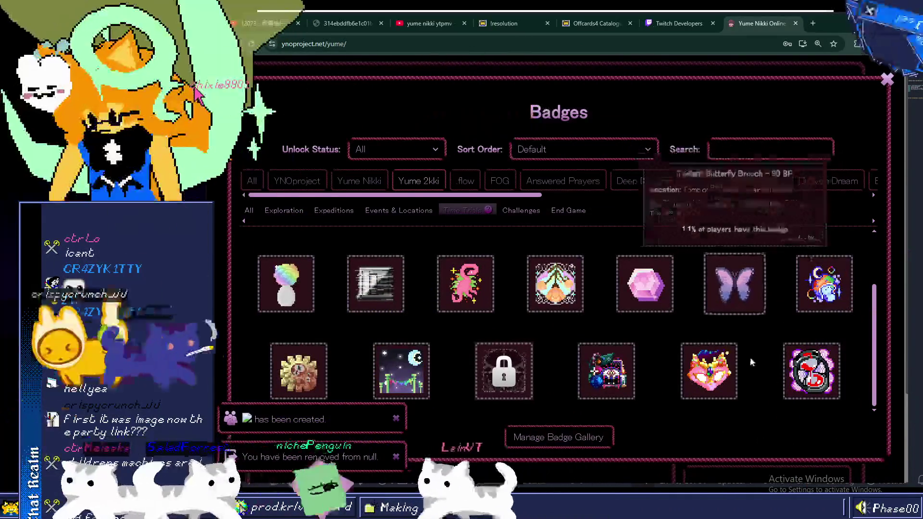
{"action": "scroll", "coordinate": [753, 358], "scroll_direction": "up", "scroll_amount": 2}
{"action": "scroll", "coordinate": [721, 358], "scroll_direction": "down", "scroll_amount": 2}
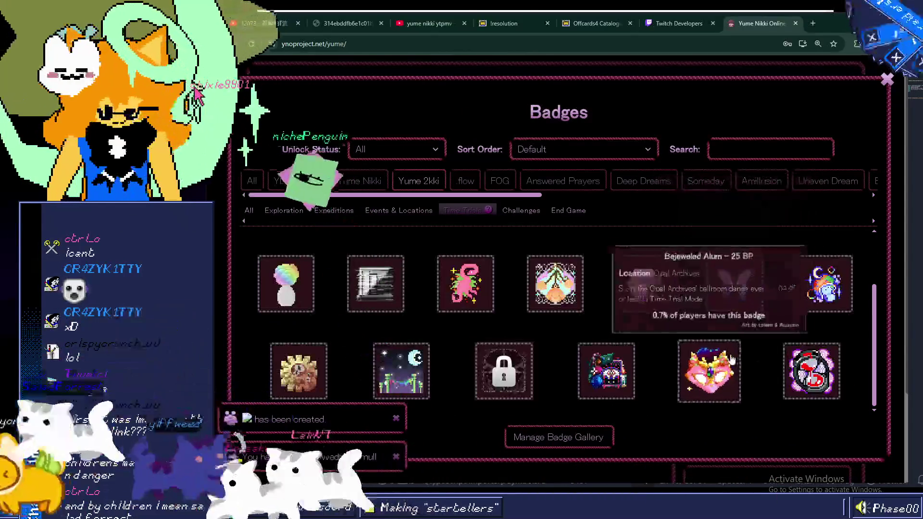
{"action": "scroll", "coordinate": [572, 368], "scroll_direction": "up", "scroll_amount": 2}
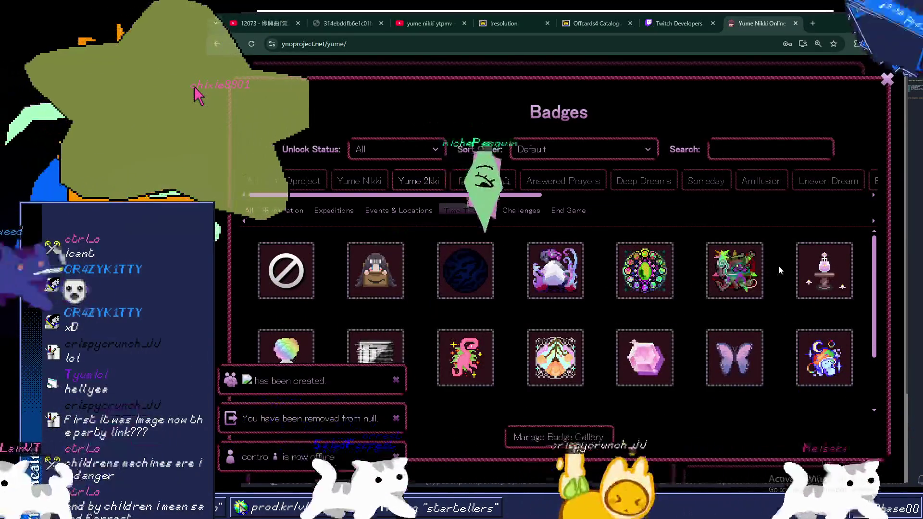
{"action": "mouse_move", "coordinate": [828, 263]}
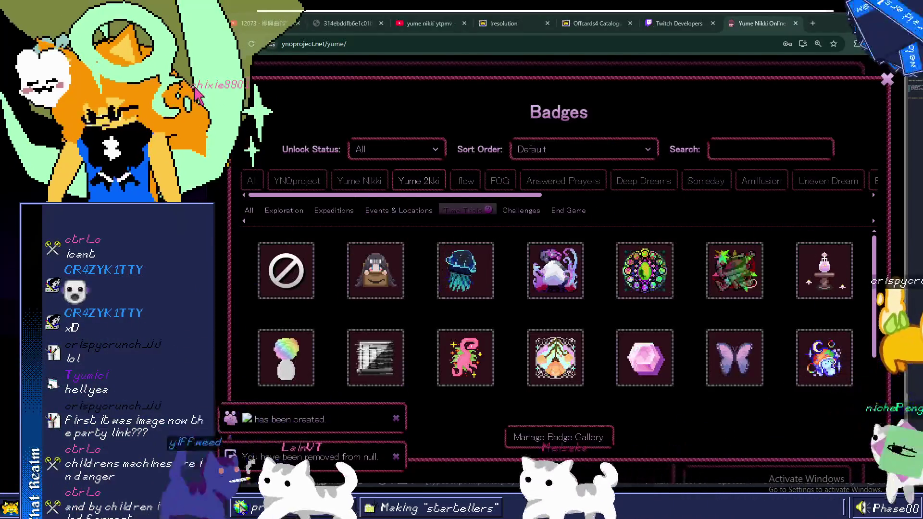
{"action": "left_click", "coordinate": [888, 79]}
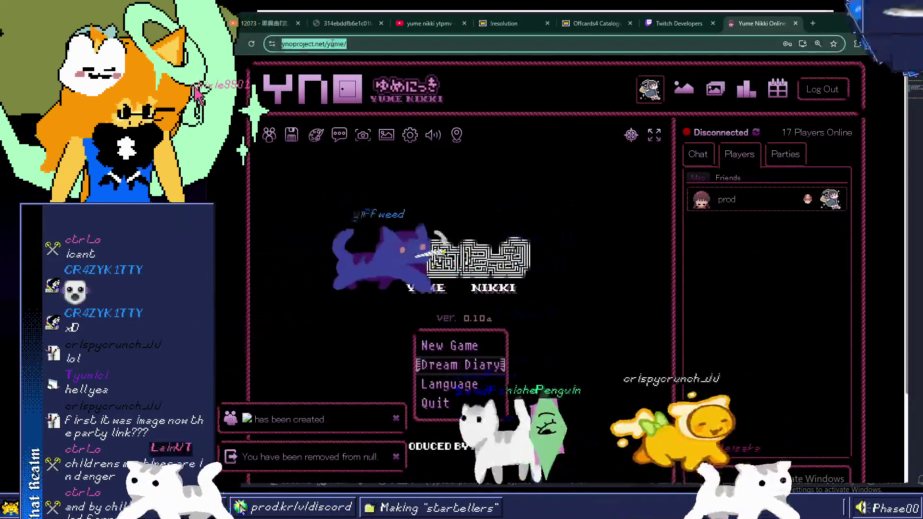
Change the address from /yume/ to /2kki/ to load Yume 2kki, then put Urotsuki to sleep.
{"action": "double_click", "coordinate": [332, 43]}
{"action": "type", "text": "2kki"}
{"action": "key", "text": "Return"}
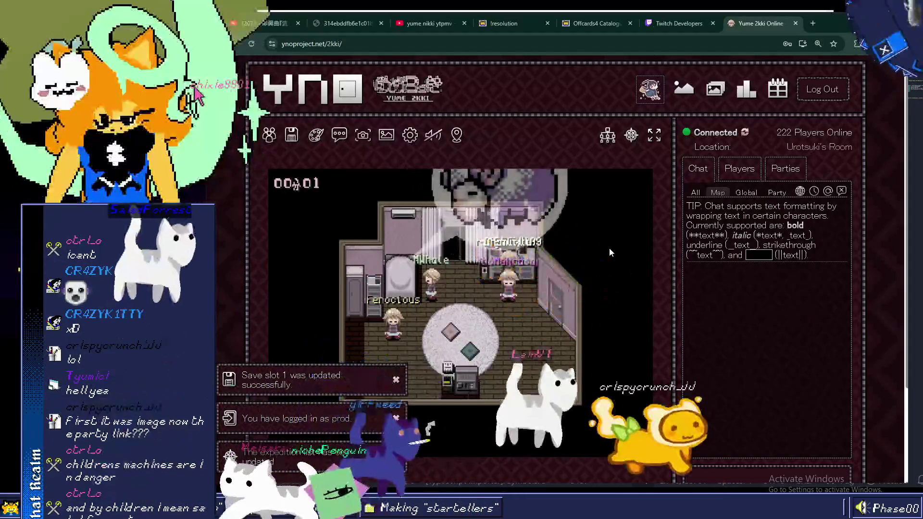
{"action": "key", "text": "z"}
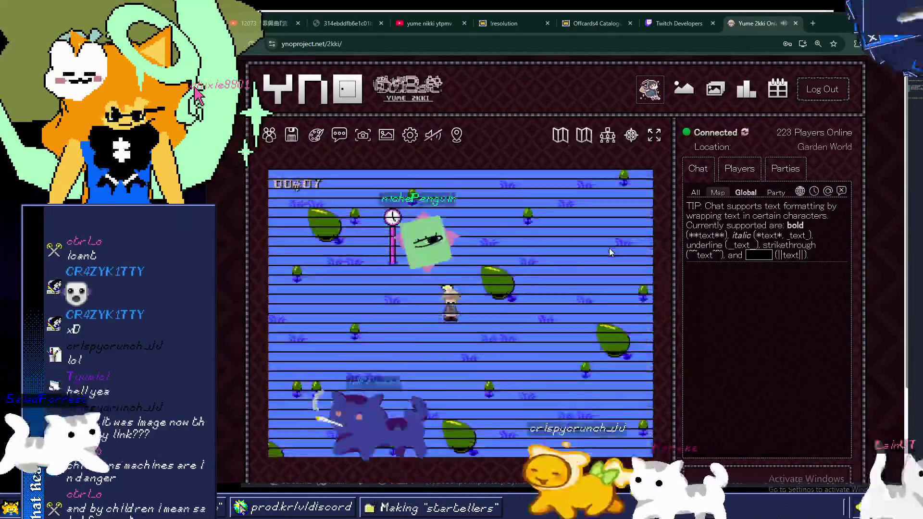
Walk Urotsuki right and up through Garden World, briefly checking the in-game menu.
{"action": "key", "text": "Right"}
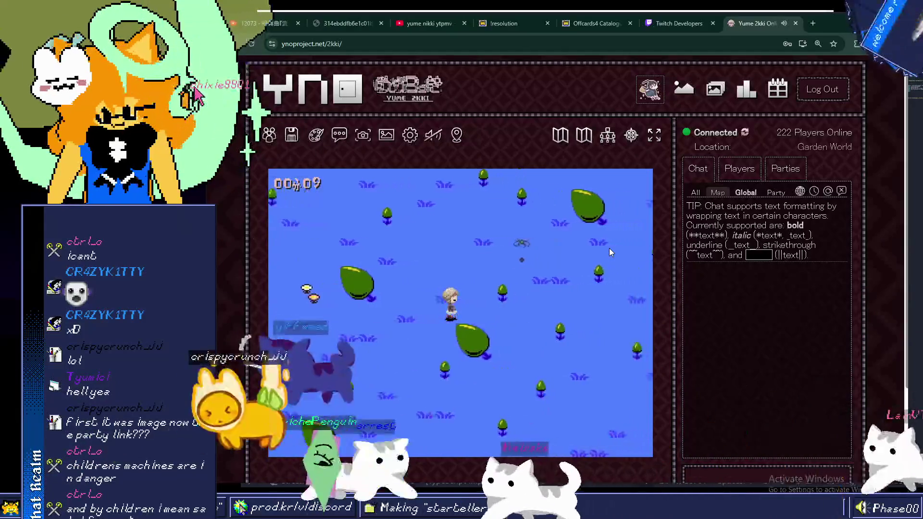
{"action": "key", "text": "Escape"}
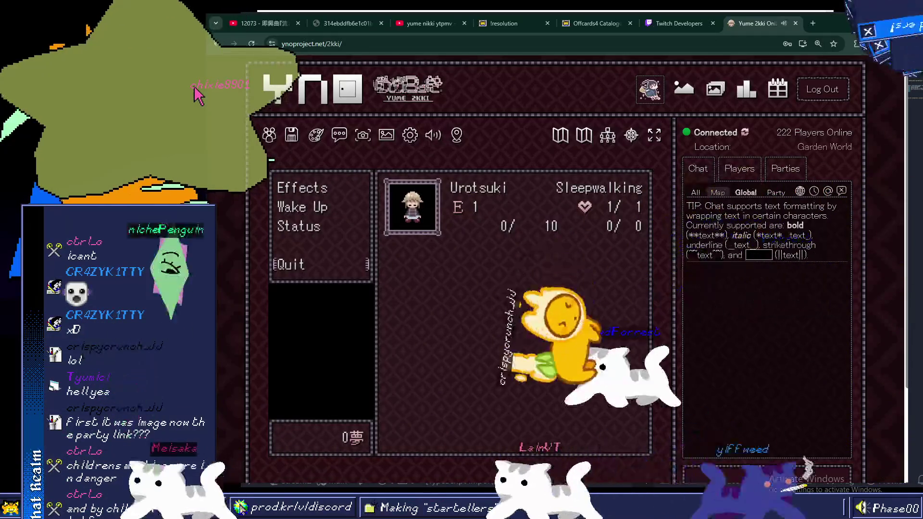
{"action": "key", "text": "Escape"}
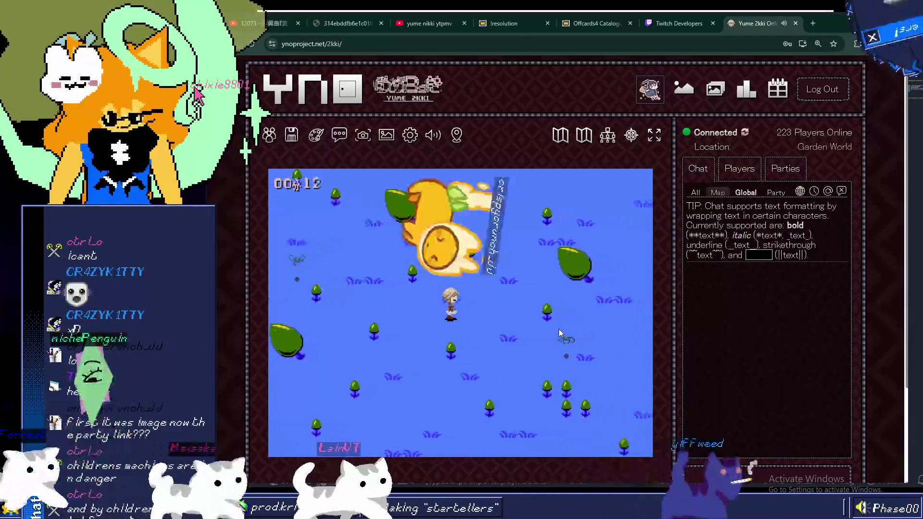
{"action": "key", "text": "Right"}
{"action": "key", "text": "Up"}
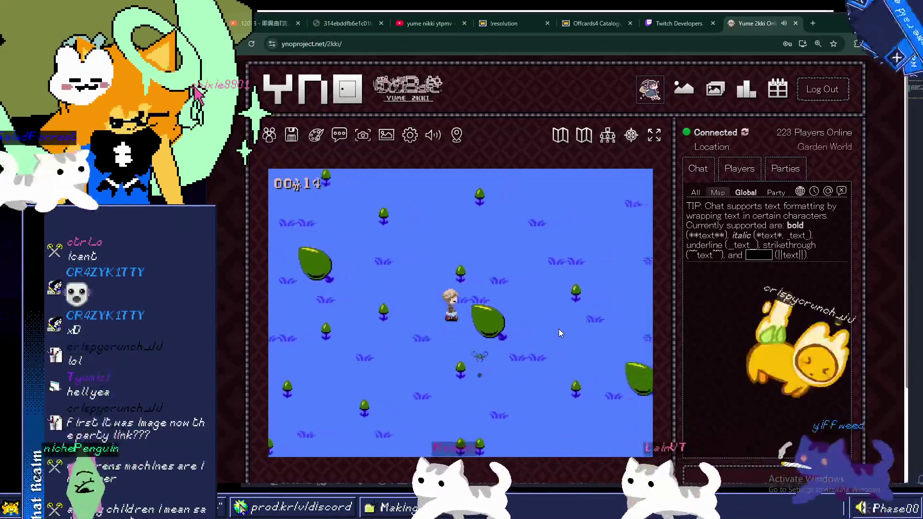
{"action": "key", "text": "Right"}
{"action": "key", "text": "Up"}
{"action": "key", "text": "Right"}
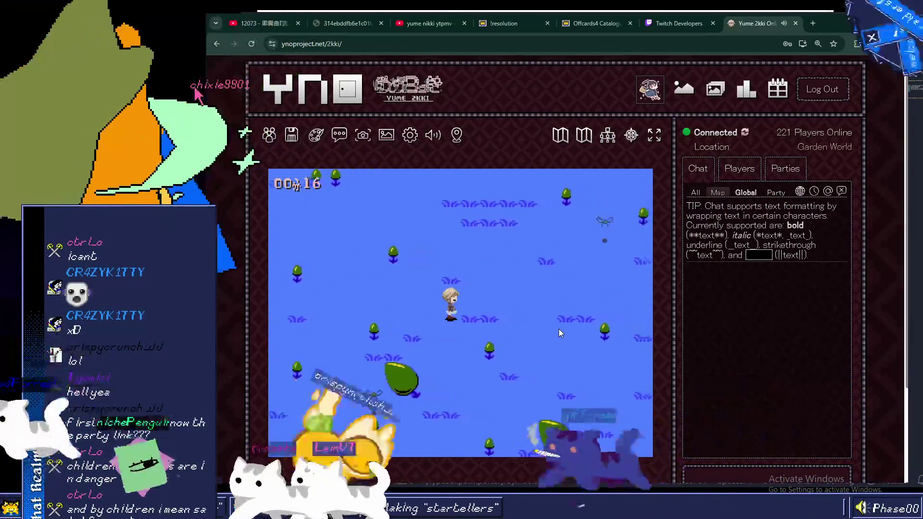
Keep walking right and up across the garden until the Bike message appears.
{"action": "key", "text": "Right"}
{"action": "key", "text": "Right"}
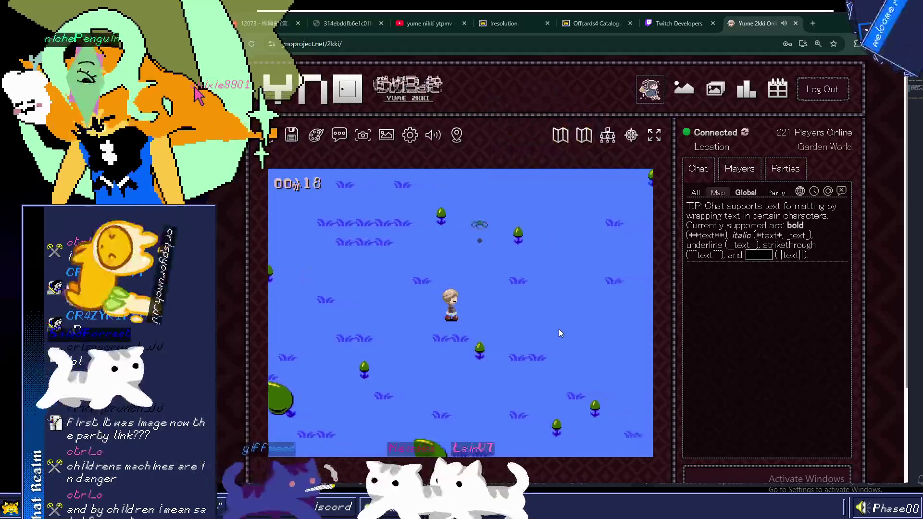
{"action": "key", "text": "Right"}
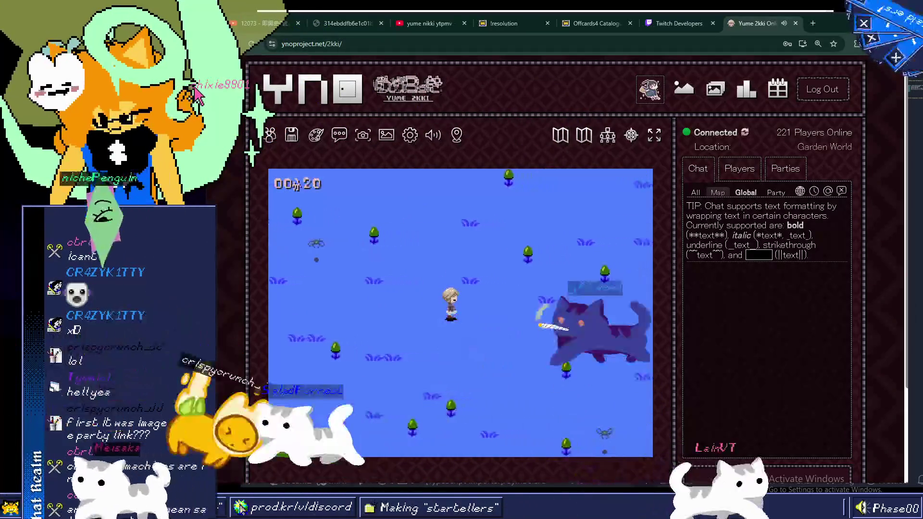
{"action": "key", "text": "Right"}
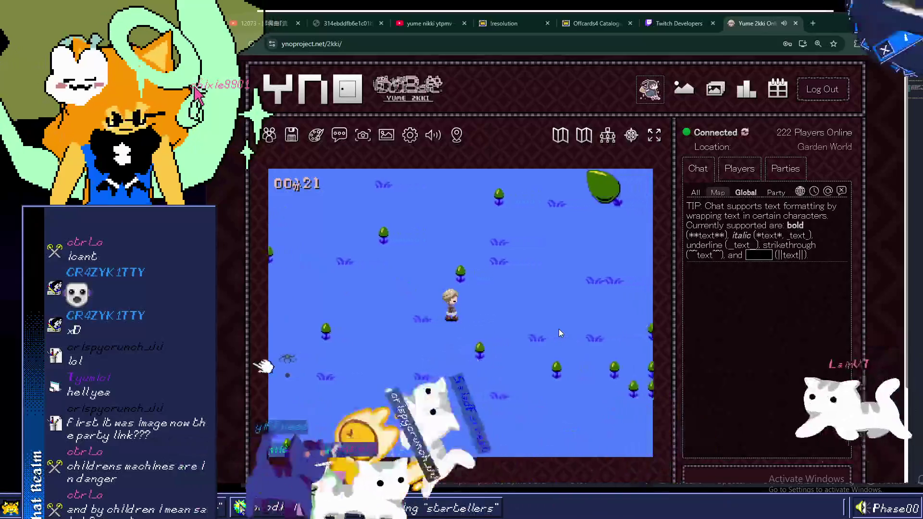
{"action": "key", "text": "Up"}
{"action": "key", "text": "Up"}
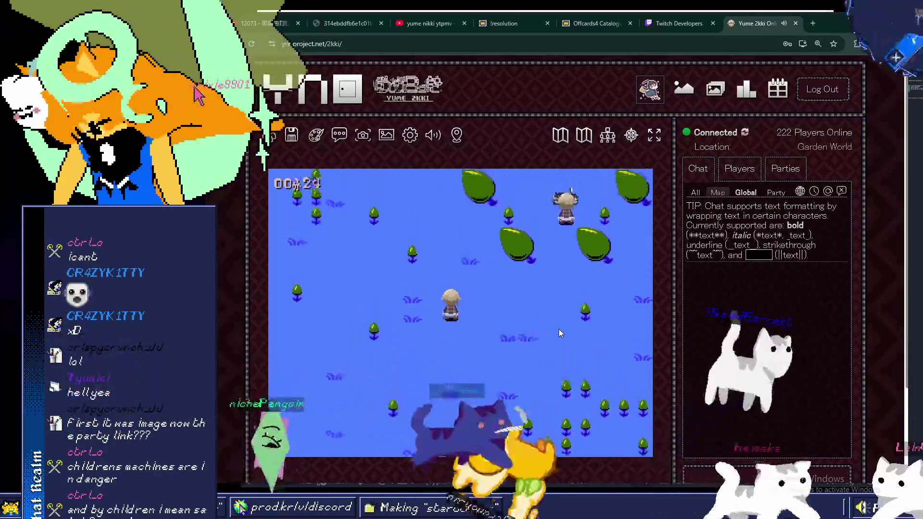
{"action": "key", "text": "Right"}
{"action": "key", "text": "Up"}
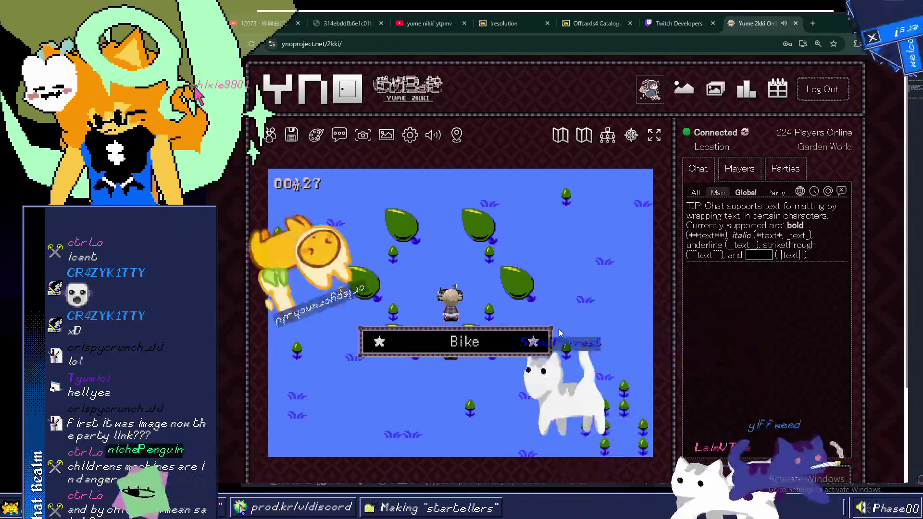
Dismiss the Bike message and bring up the Pinch Cheek wake-up option from the menu.
{"action": "key", "text": "Return"}
{"action": "key", "text": "Escape"}
{"action": "key", "text": "Return"}
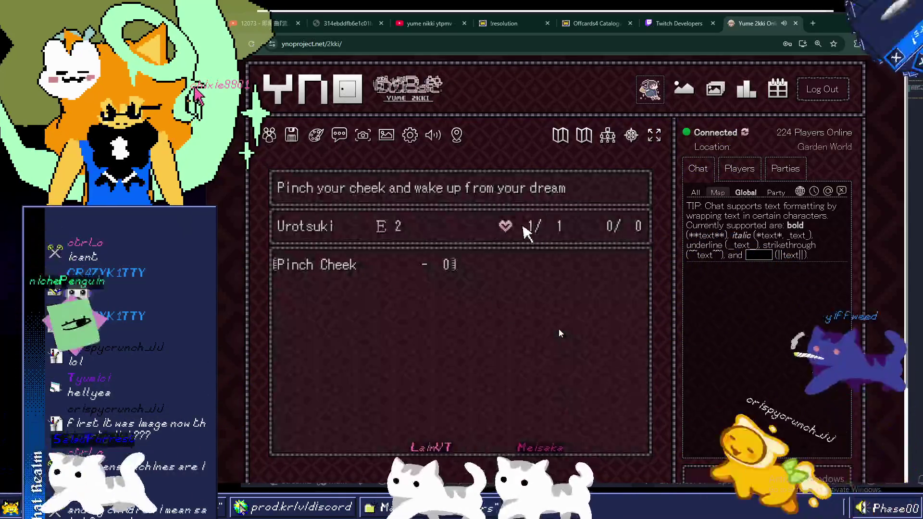
Leave the wake-up menus and head from the Dream Balcony back into the Dream Room.
{"action": "key", "text": "Escape"}
{"action": "key", "text": "Escape"}
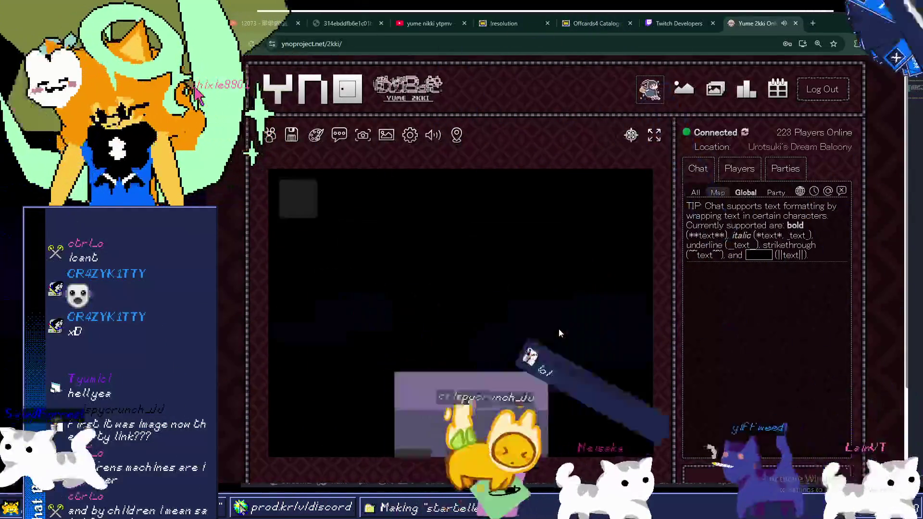
{"action": "key", "text": "Escape"}
{"action": "key", "text": "Return"}
{"action": "key", "text": "Escape"}
{"action": "key", "text": "Down"}
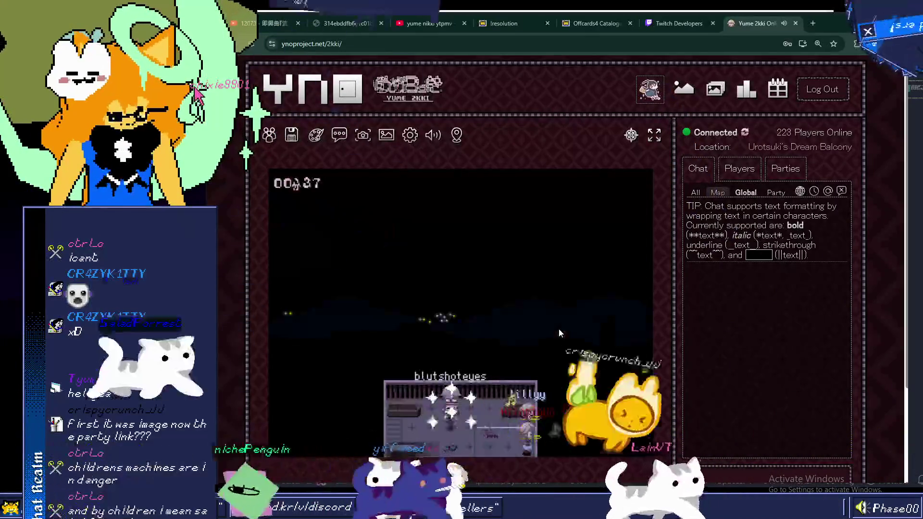
Walk through the Nexus into the Red Streetlight World door and equip the Bike.
{"action": "key", "text": "Right"}
{"action": "key", "text": "Right"}
{"action": "key", "text": "Right"}
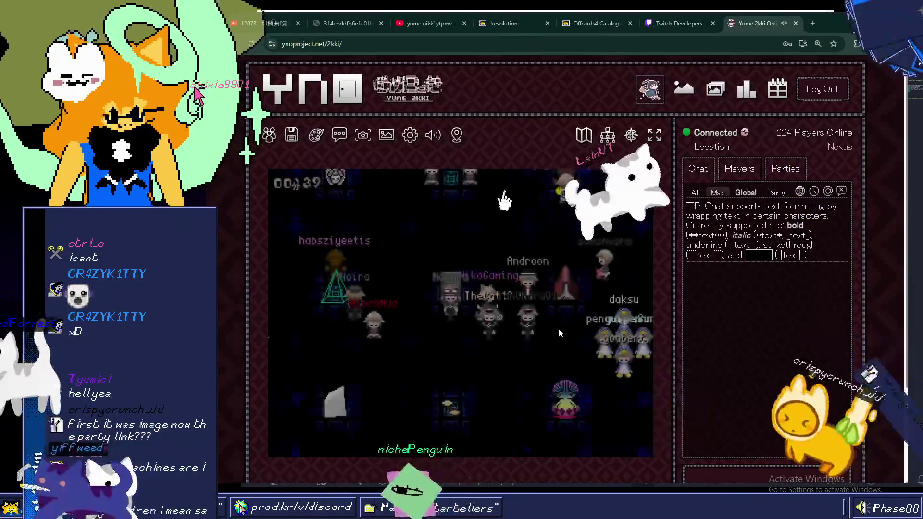
{"action": "key", "text": "Up"}
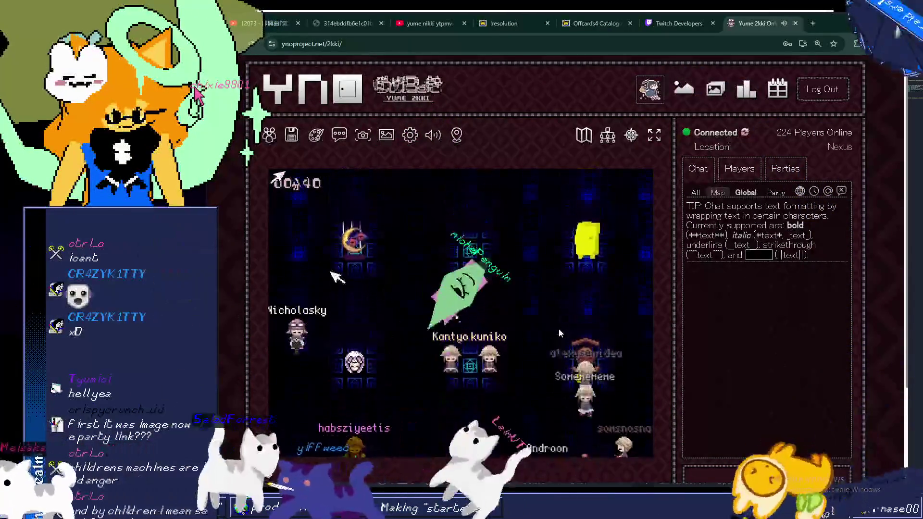
{"action": "key", "text": "Up"}
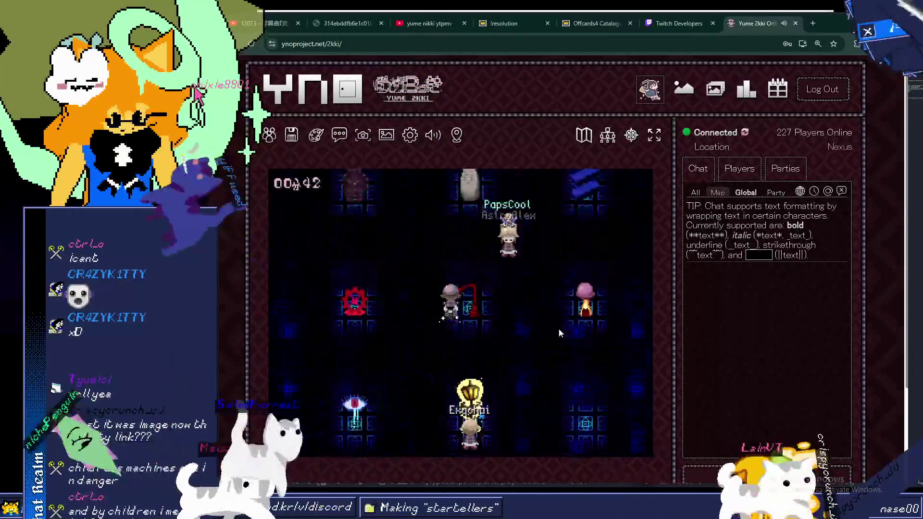
{"action": "key", "text": "Escape"}
{"action": "key", "text": "Escape"}
{"action": "key", "text": "Right"}
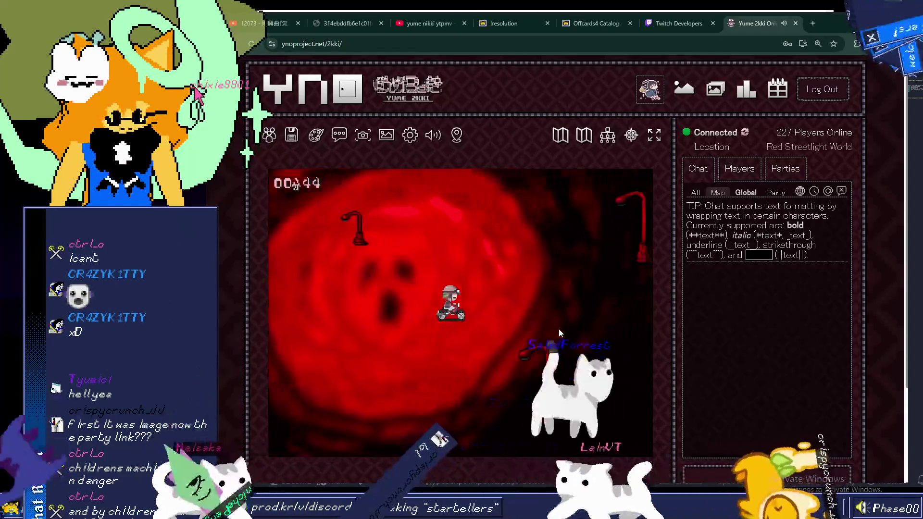
Ride down and right past the streetlights and red swirl, then pause on the status screen.
{"action": "key", "text": "Down"}
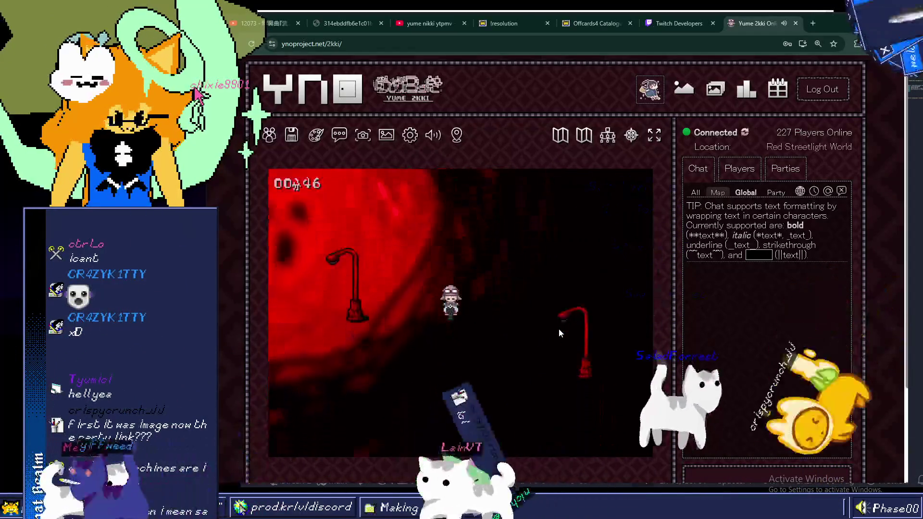
{"action": "key", "text": "Down"}
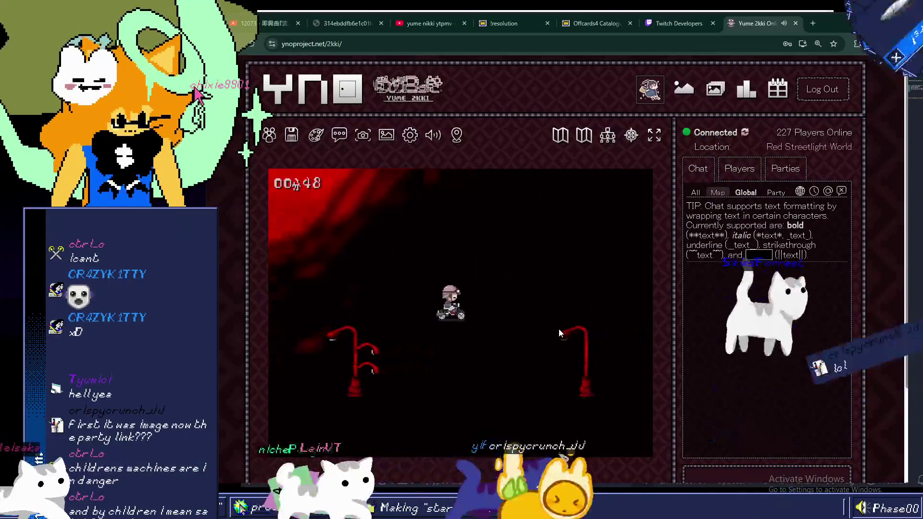
{"action": "key", "text": "Right"}
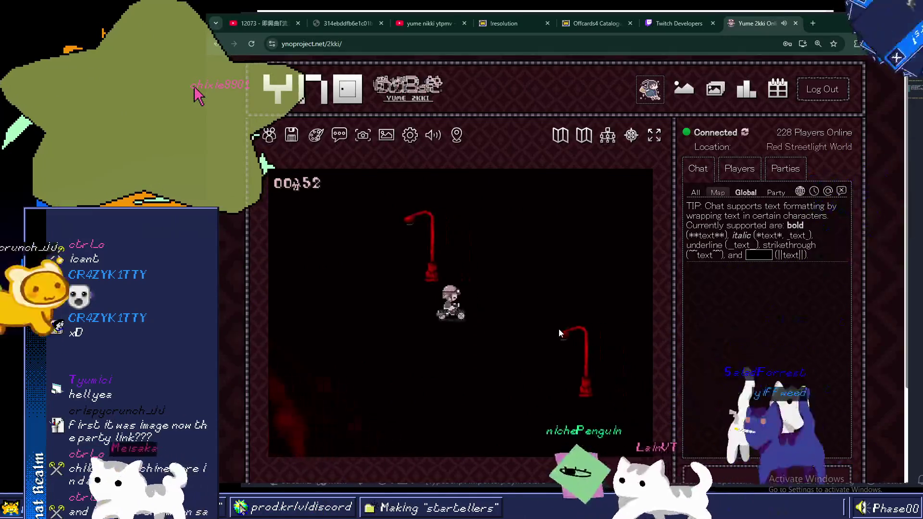
{"action": "key", "text": "Down"}
{"action": "key", "text": "Right"}
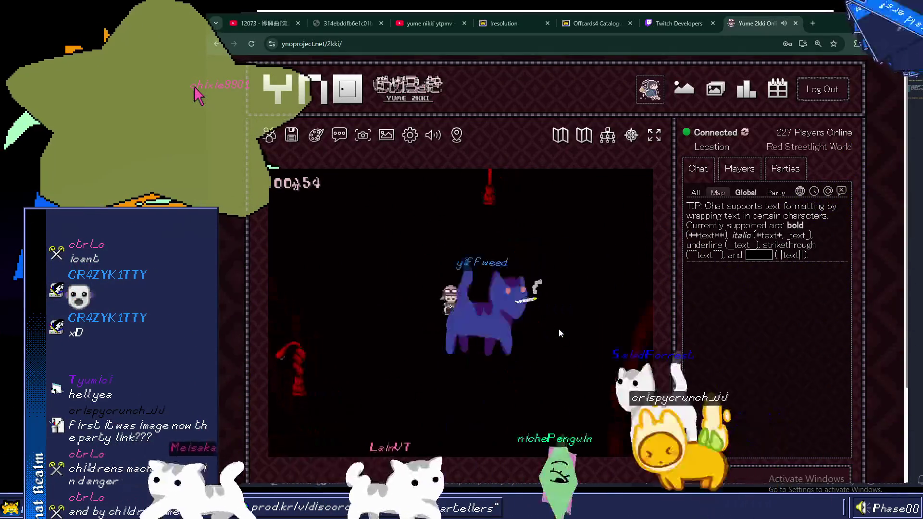
{"action": "key", "text": "Right"}
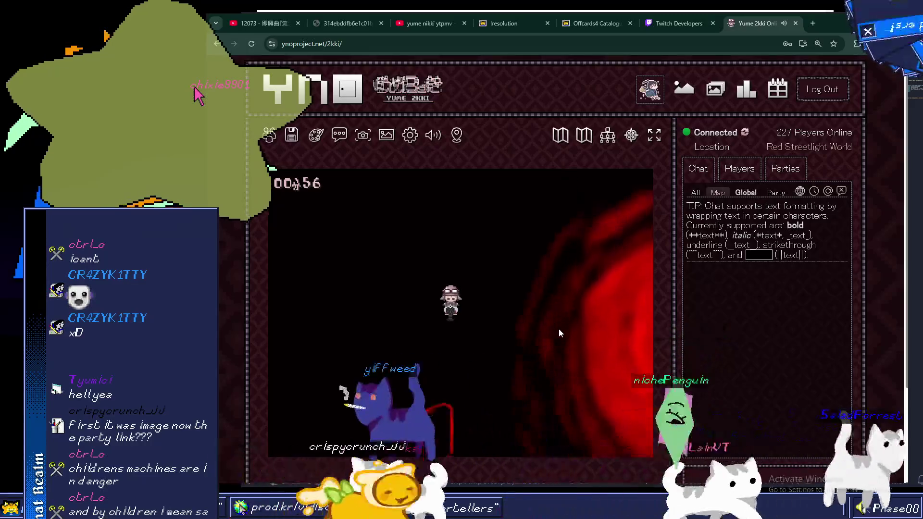
{"action": "key", "text": "Right"}
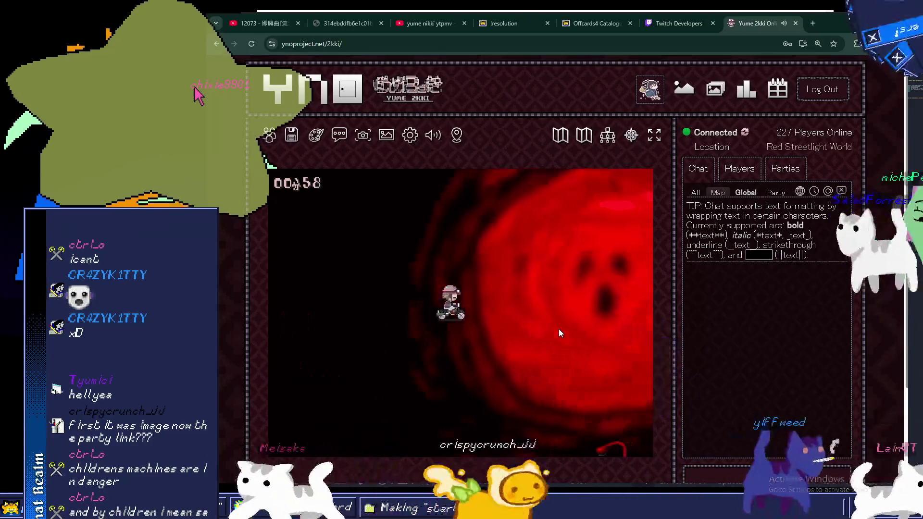
{"action": "key", "text": "Down"}
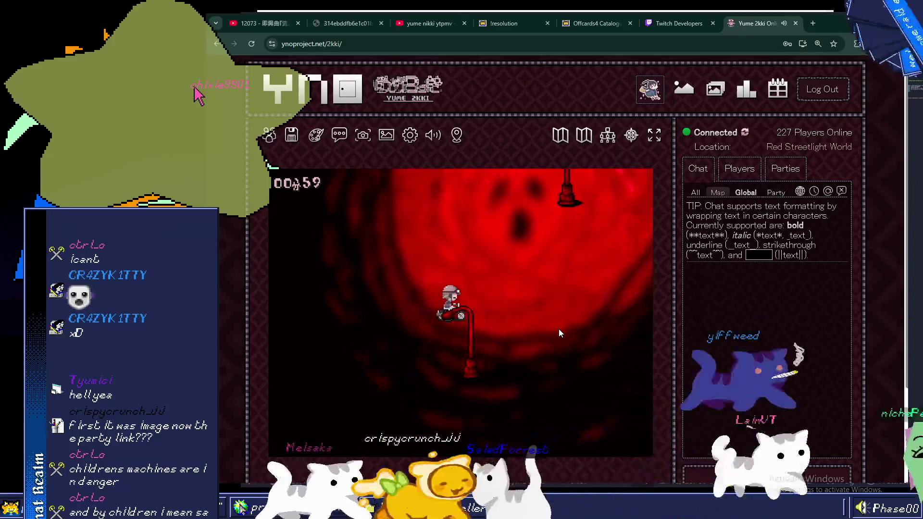
{"action": "key", "text": "Right"}
{"action": "key", "text": "Right"}
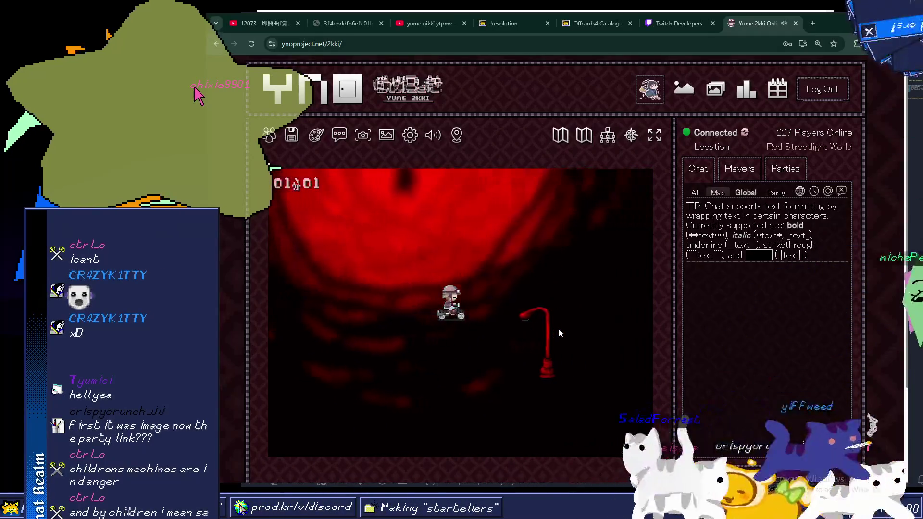
{"action": "key", "text": "Escape"}
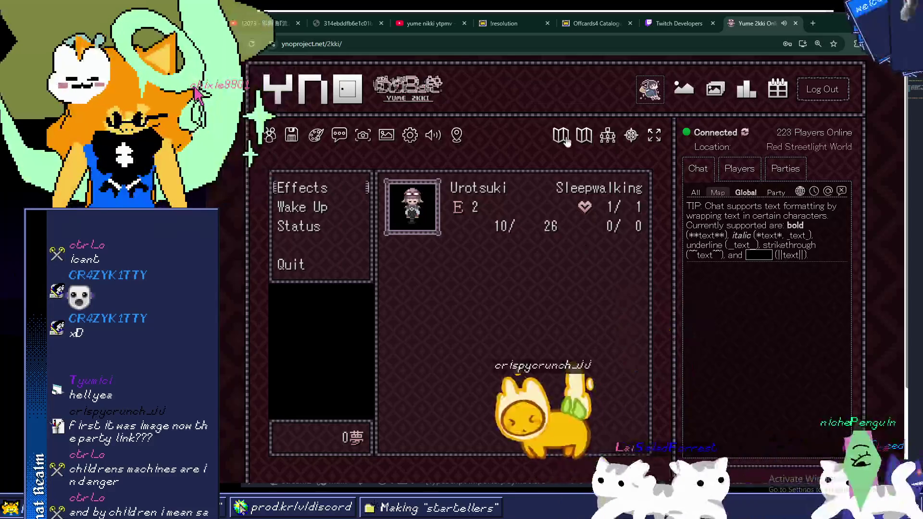
Open the yume.wiki Red Streetlight World map, pass the Cloudflare check, view it, and close the tab.
{"action": "left_click", "coordinate": [584, 135]}
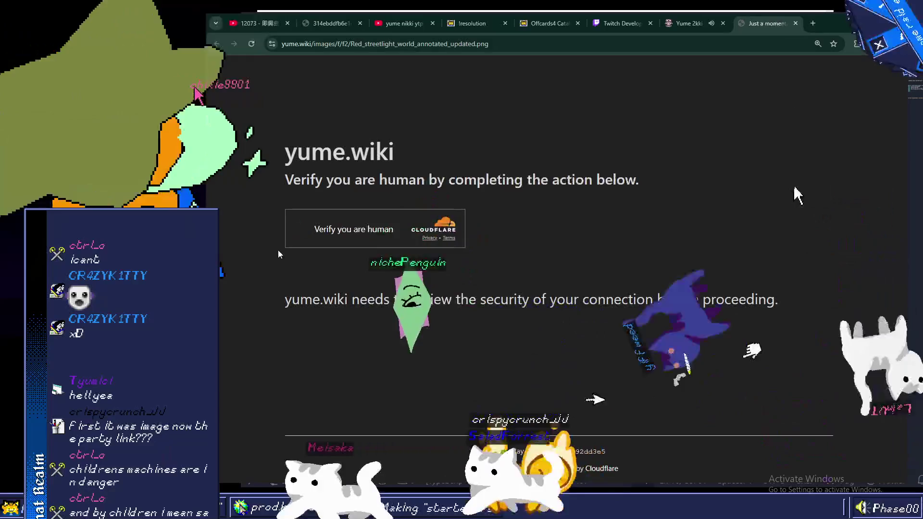
{"action": "left_click", "coordinate": [343, 235]}
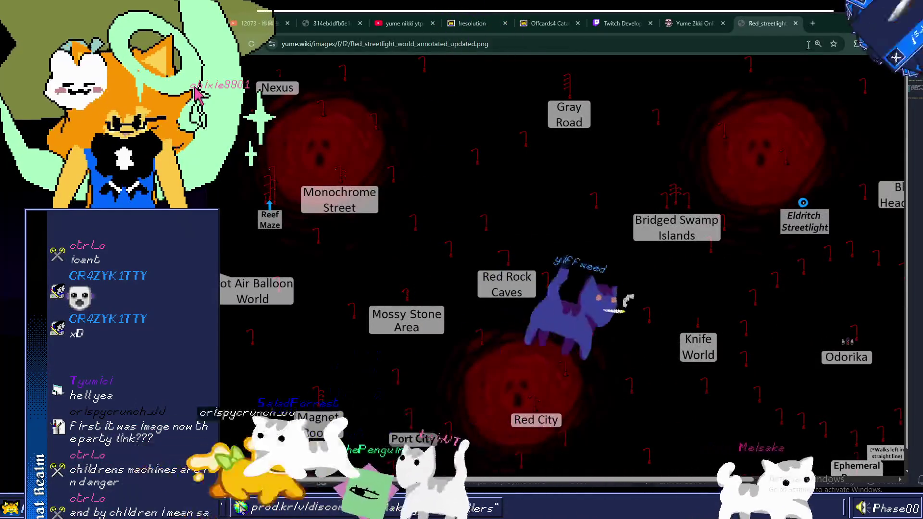
{"action": "left_click", "coordinate": [796, 24]}
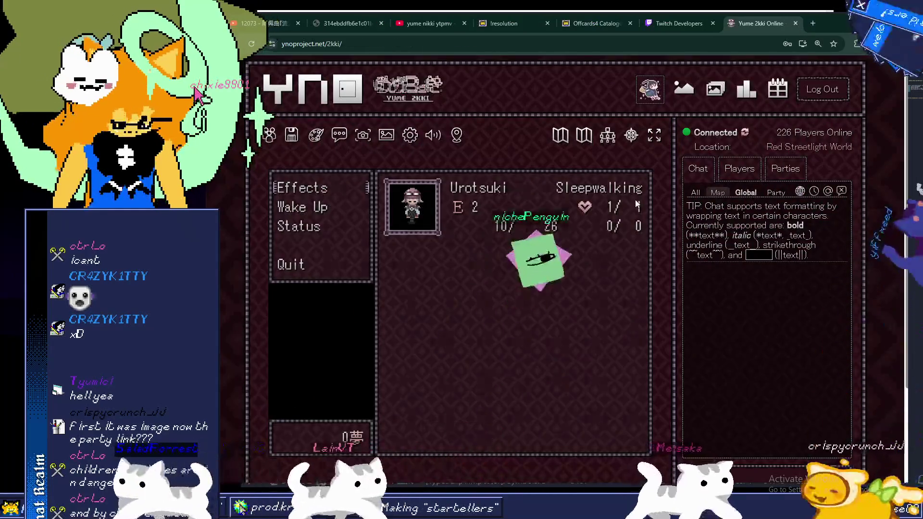
Resume play, bike up twice and right, then pause and reopen the annotated wiki map.
{"action": "key", "text": "Escape"}
{"action": "key", "text": "Up"}
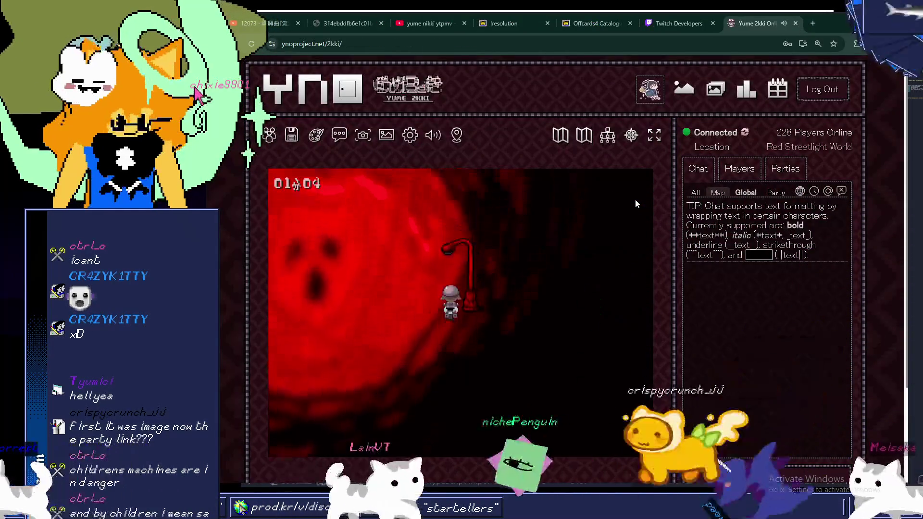
{"action": "key", "text": "Up"}
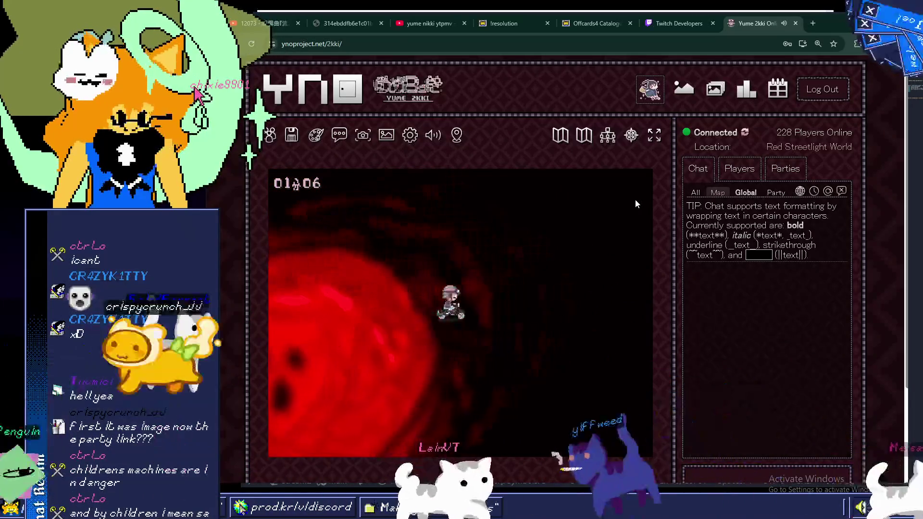
{"action": "key", "text": "Right"}
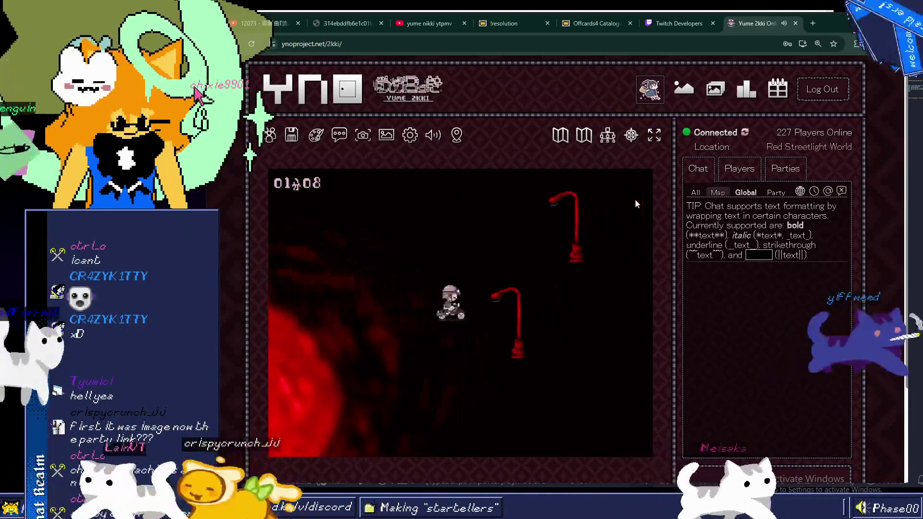
{"action": "key", "text": "Escape"}
{"action": "left_click", "coordinate": [558, 135]}
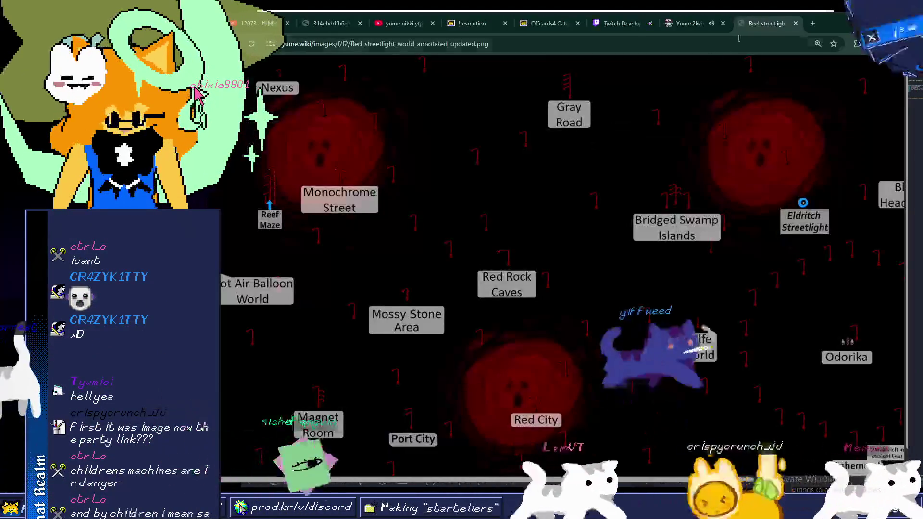
Fit the map image to the window, enlarge it with Ctrl+plus, then return to the Yume 2kki tab.
{"action": "left_click", "coordinate": [784, 85]}
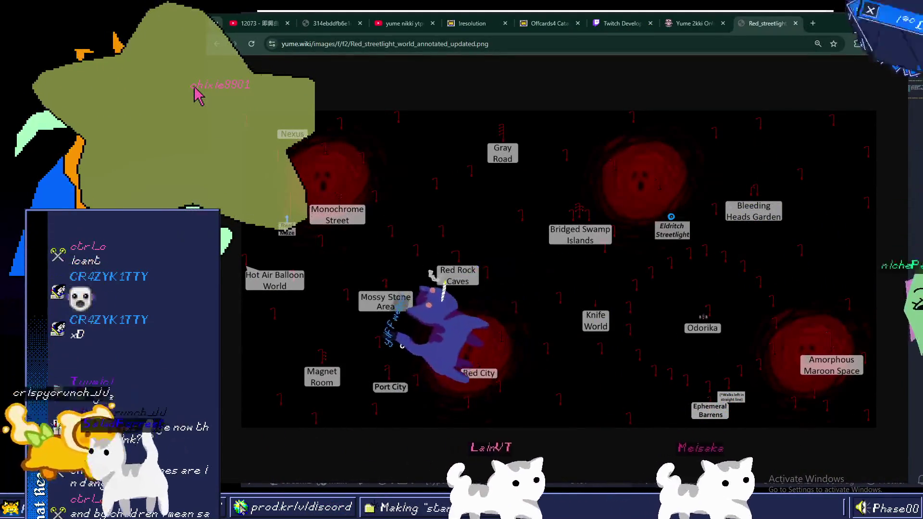
{"action": "key", "text": "ctrl+plus"}
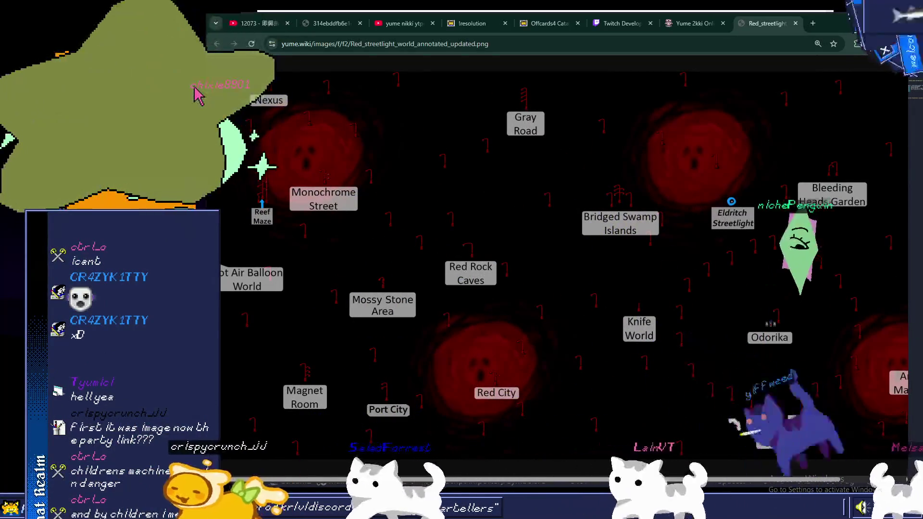
{"action": "left_click", "coordinate": [695, 23]}
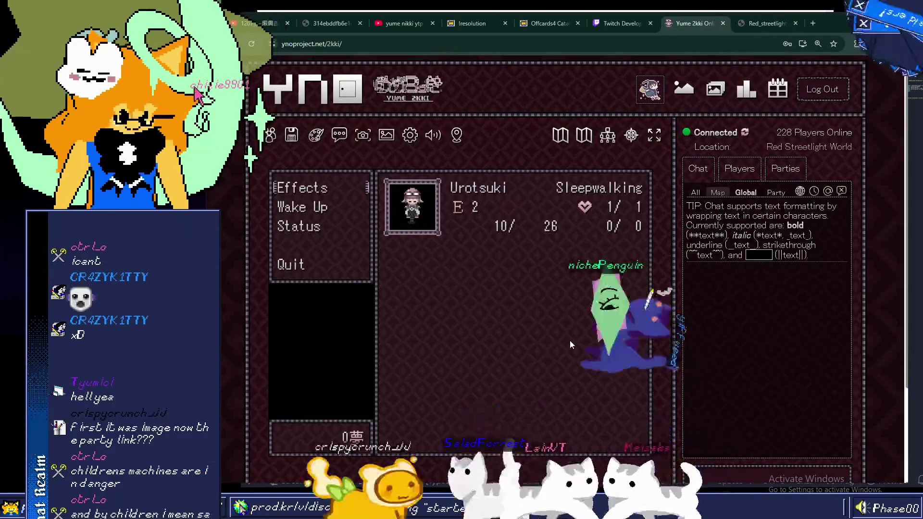
Resume play and ride up, then down through Red Streetlight World, pausing briefly midway.
{"action": "key", "text": "Escape"}
{"action": "key", "text": "Up"}
{"action": "key", "text": "Down"}
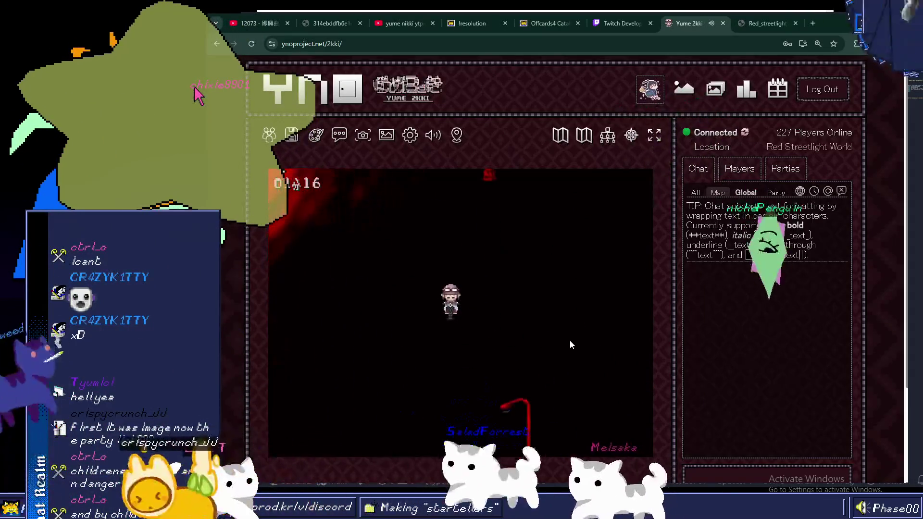
{"action": "key", "text": "Down"}
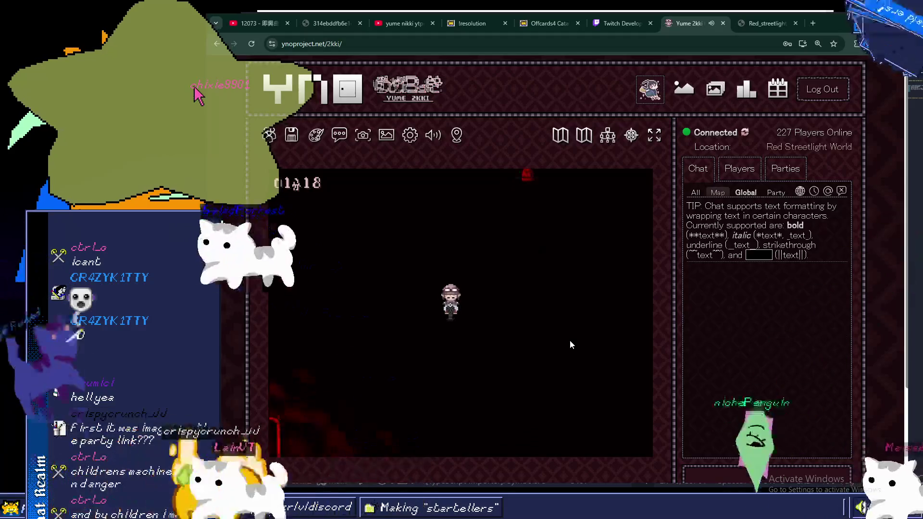
{"action": "key", "text": "Down"}
{"action": "key", "text": "Escape"}
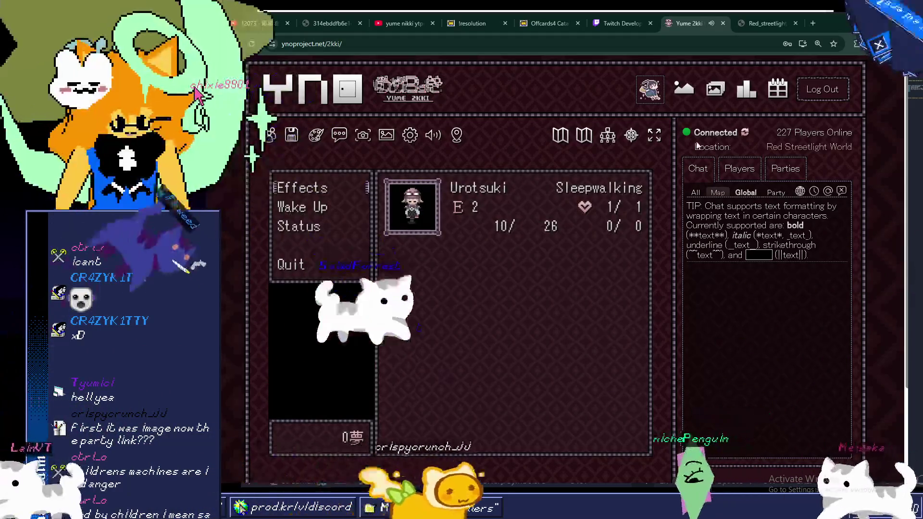
{"action": "key", "text": "Escape"}
{"action": "key", "text": "Down"}
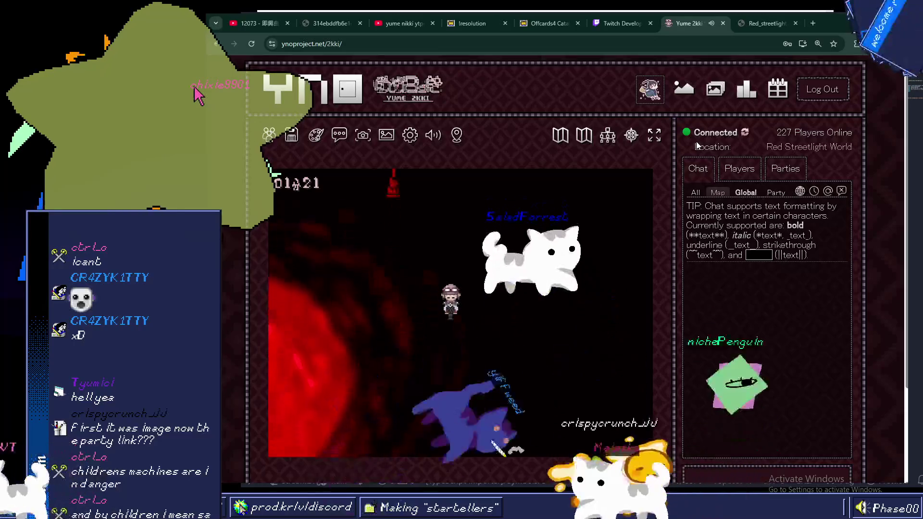
Ride further right, pause, and open the annotated Red Streetlight World map in a new tab.
{"action": "key", "text": "Right"}
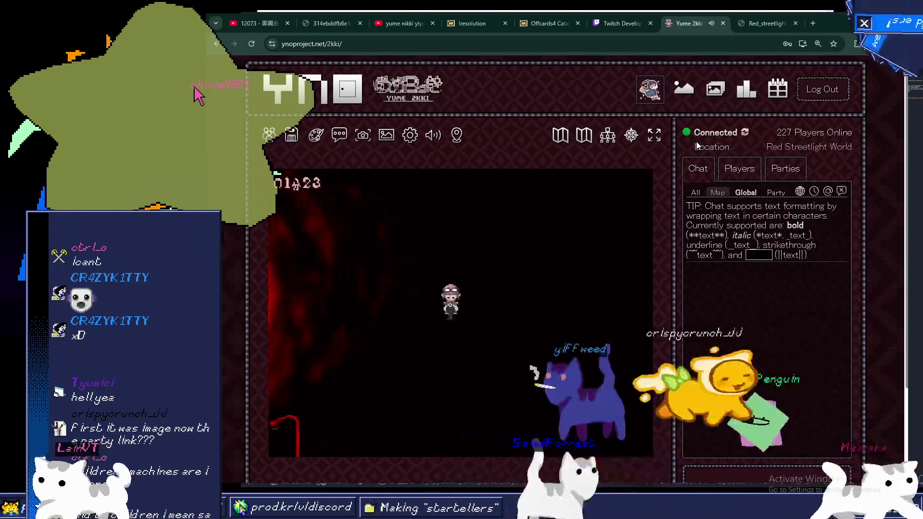
{"action": "key", "text": "Right"}
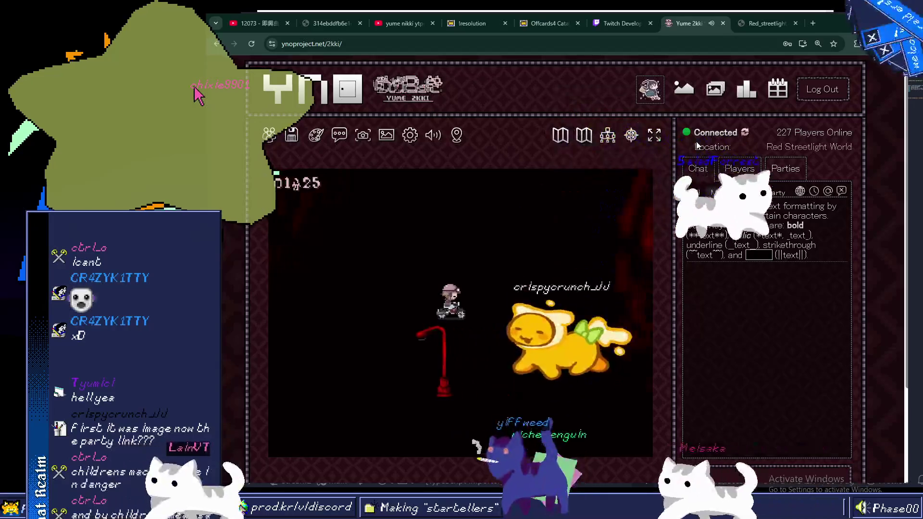
{"action": "key", "text": "Right"}
{"action": "key", "text": "Escape"}
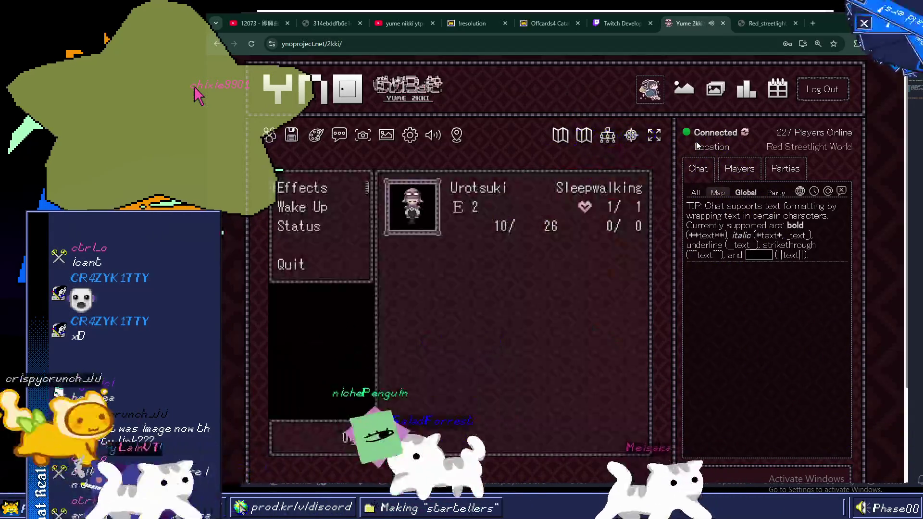
{"action": "left_click", "coordinate": [605, 137]}
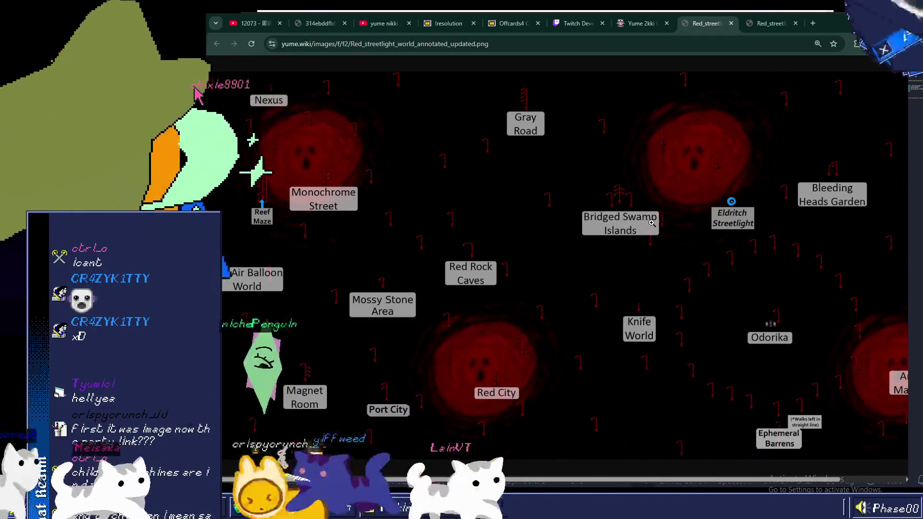
Return to the game tab, choose Wake Up, fall asleep again, and enter Garden World's door.
{"action": "key", "text": "ctrl+shift+Tab"}
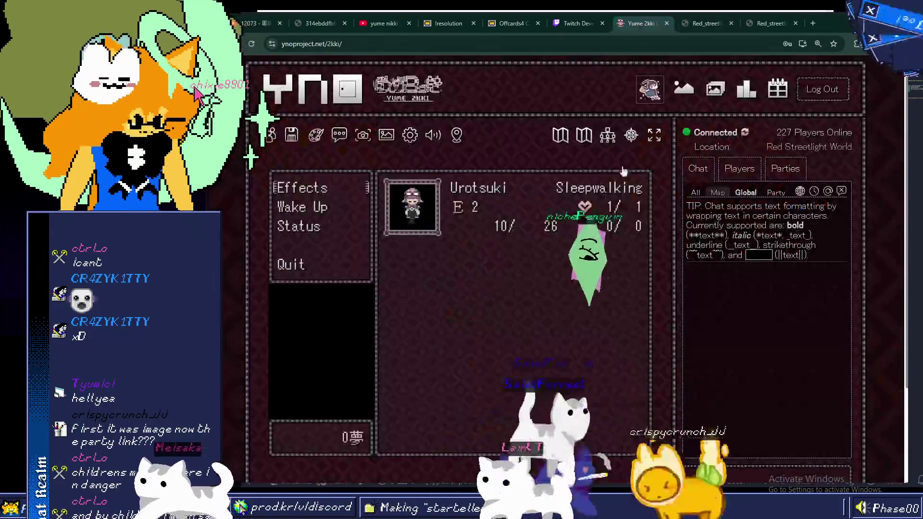
{"action": "key", "text": "Down"}
{"action": "key", "text": "Return"}
{"action": "key", "text": "Return"}
{"action": "key", "text": "Return"}
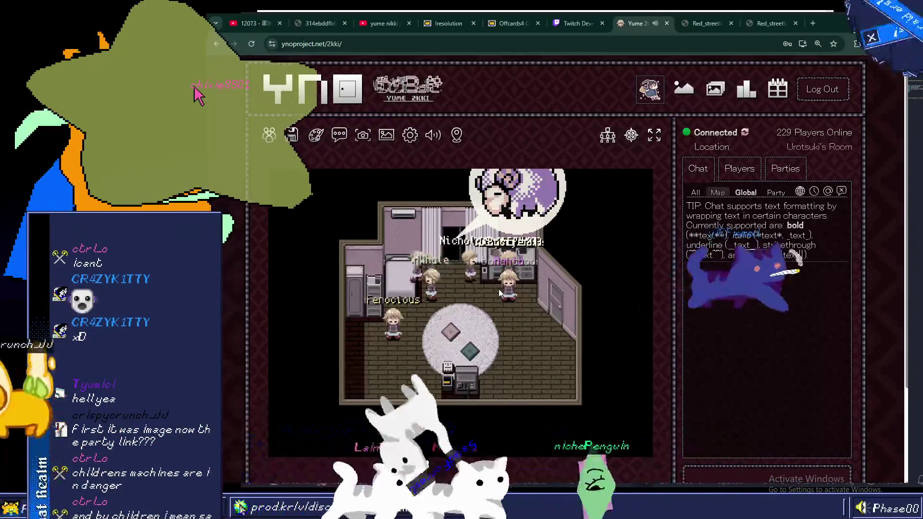
{"action": "key", "text": "z"}
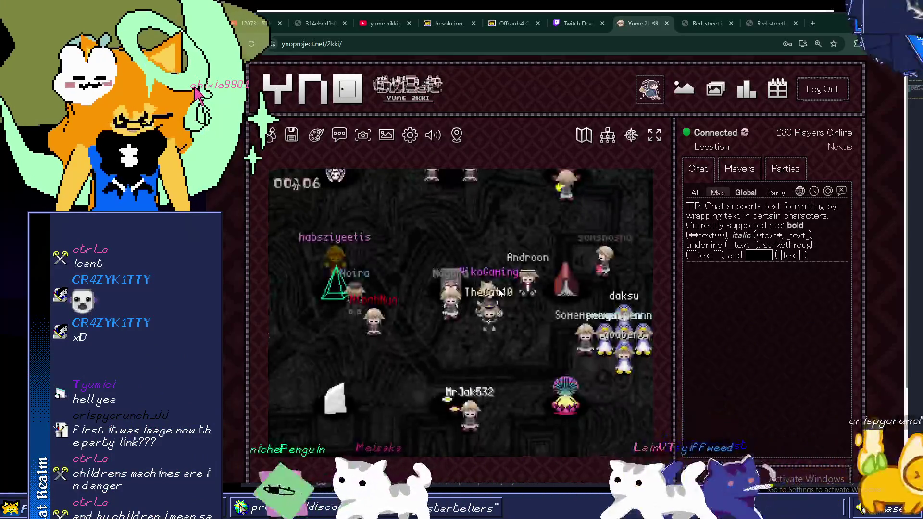
{"action": "key", "text": "z"}
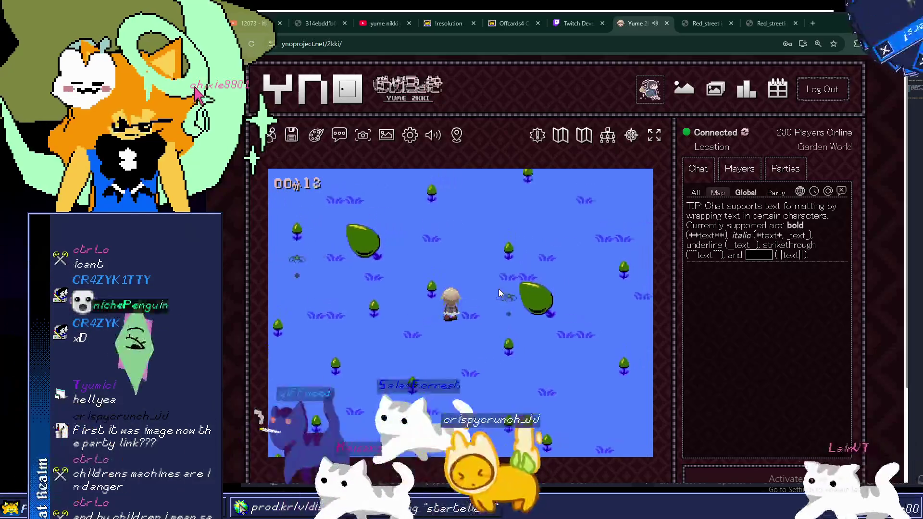
Walk Urotsuki right and then up through Garden World.
{"action": "key", "text": "Right"}
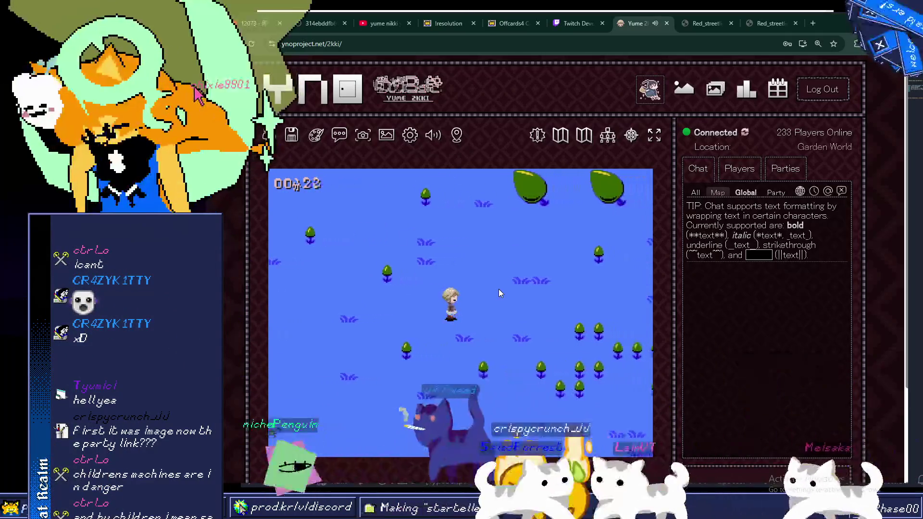
{"action": "key", "text": "Right"}
{"action": "key", "text": "Up"}
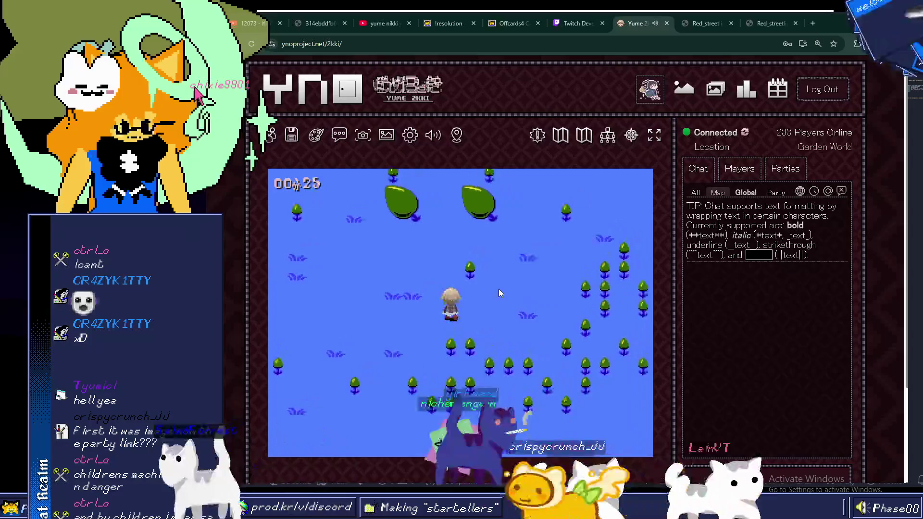
{"action": "key", "text": "Up"}
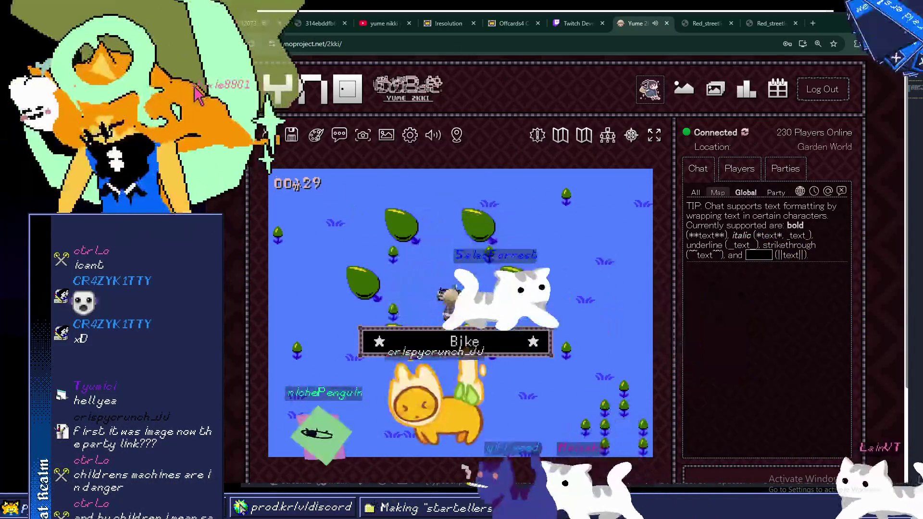
Choose Wake Up, then Pinch Cheek from the in-game menu to return to Urotsuki's Room.
{"action": "key", "text": "Escape"}
{"action": "key", "text": "Down"}
{"action": "key", "text": "Return"}
{"action": "key", "text": "Escape"}
{"action": "key", "text": "Escape"}
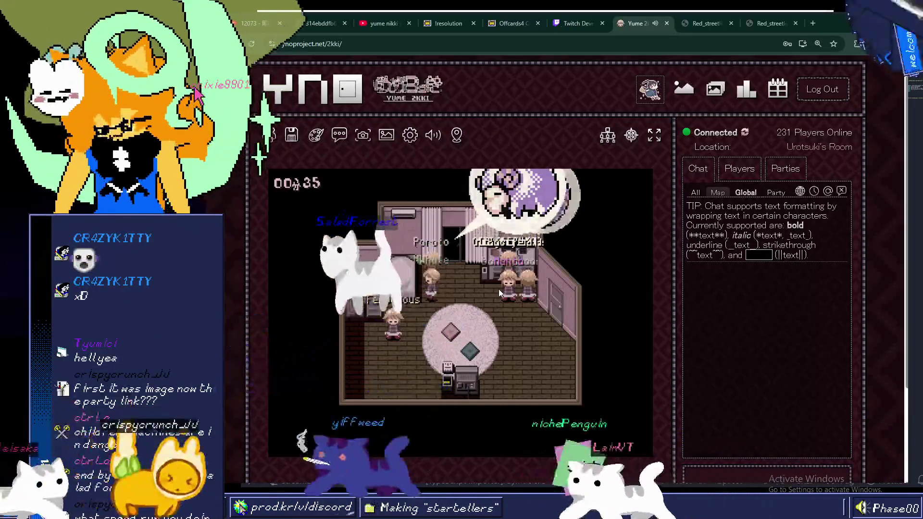
Fall asleep, equip the Bike effect, and ride through the Nexus into Red Streetlight World.
{"action": "key", "text": "Return"}
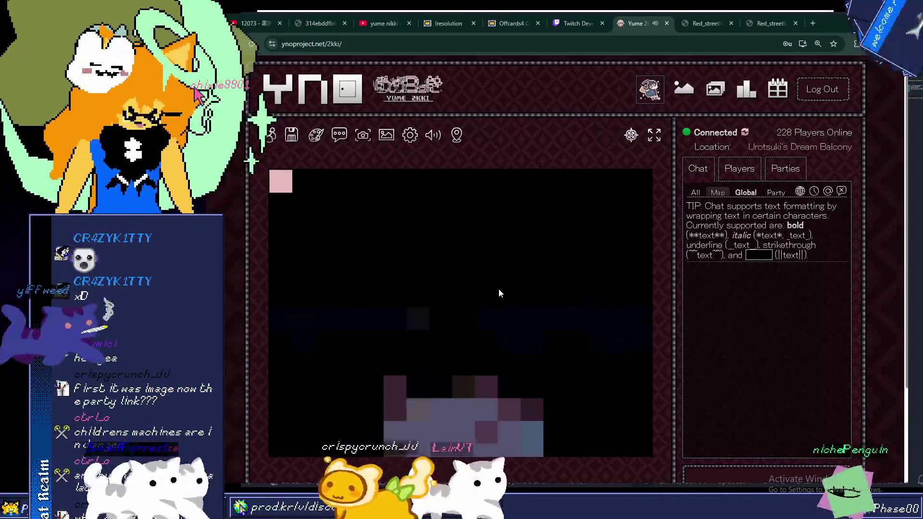
{"action": "key", "text": "Escape"}
{"action": "key", "text": "Return"}
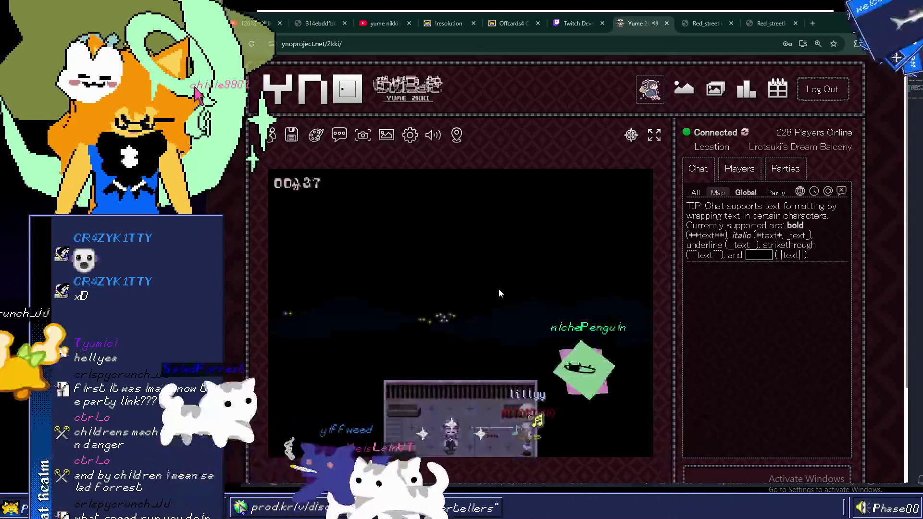
{"action": "key", "text": "Up"}
{"action": "key", "text": "Up"}
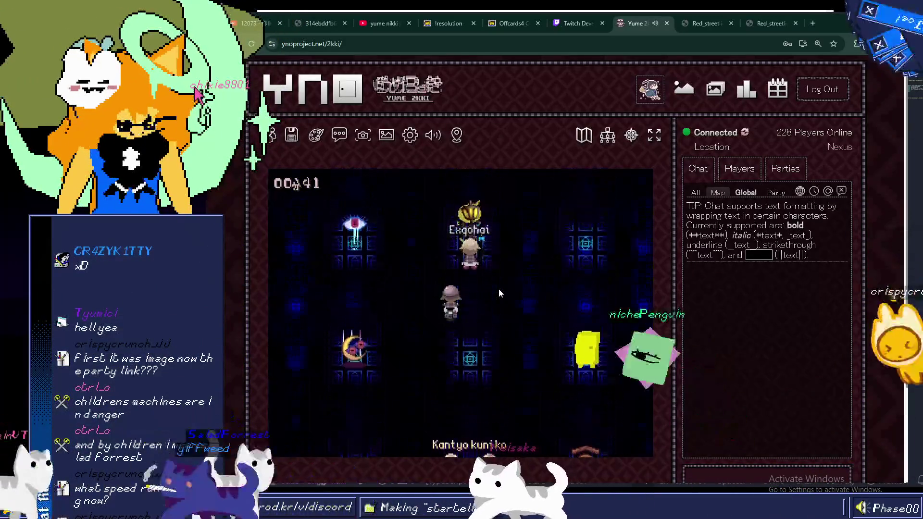
{"action": "key", "text": "Up"}
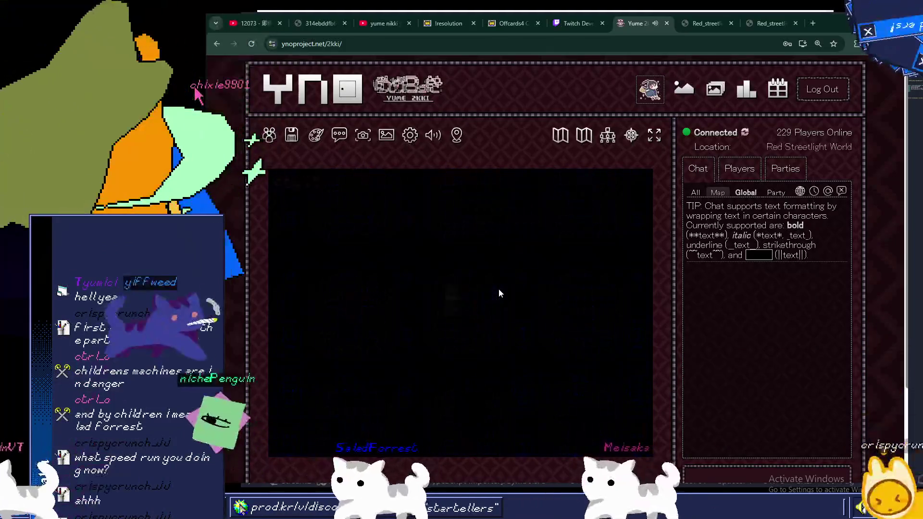
Ride right and down past the red face and street lamps into the next map.
{"action": "key", "text": "Right"}
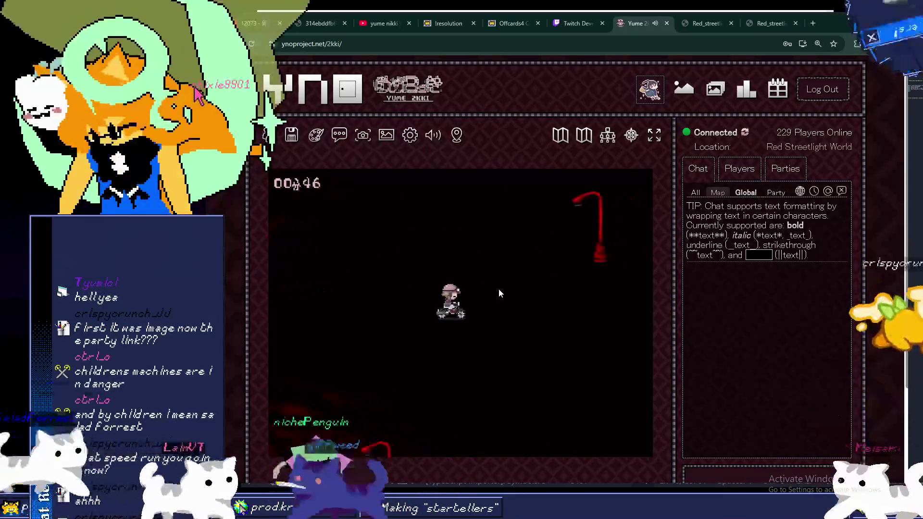
{"action": "key", "text": "Right"}
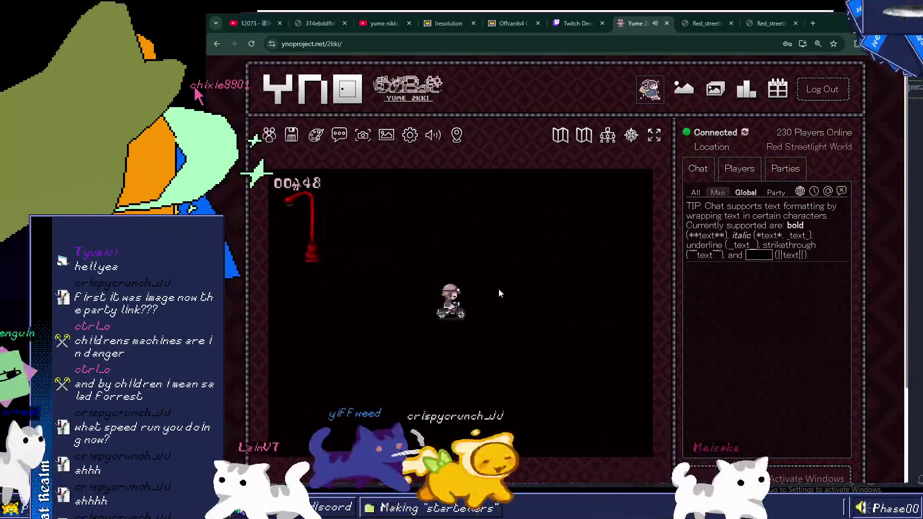
{"action": "key", "text": "Right"}
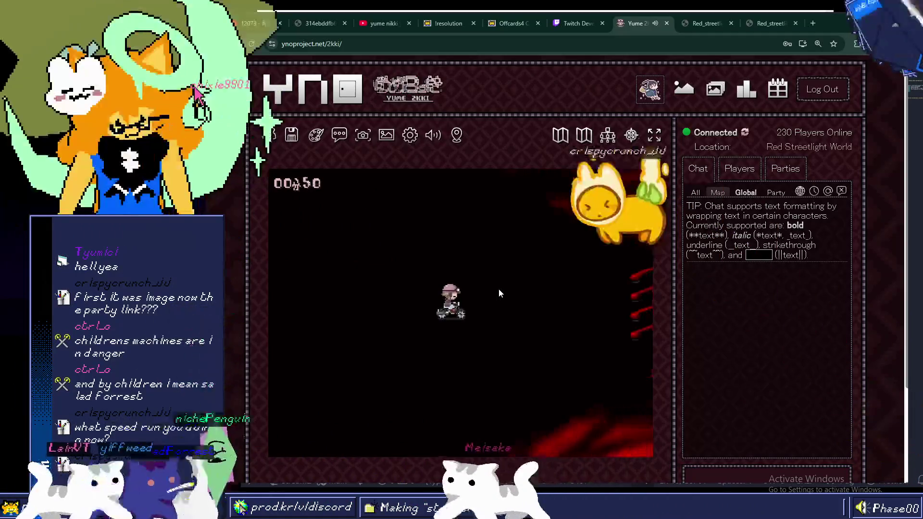
{"action": "key", "text": "Right"}
{"action": "key", "text": "Down"}
{"action": "key", "text": "Right"}
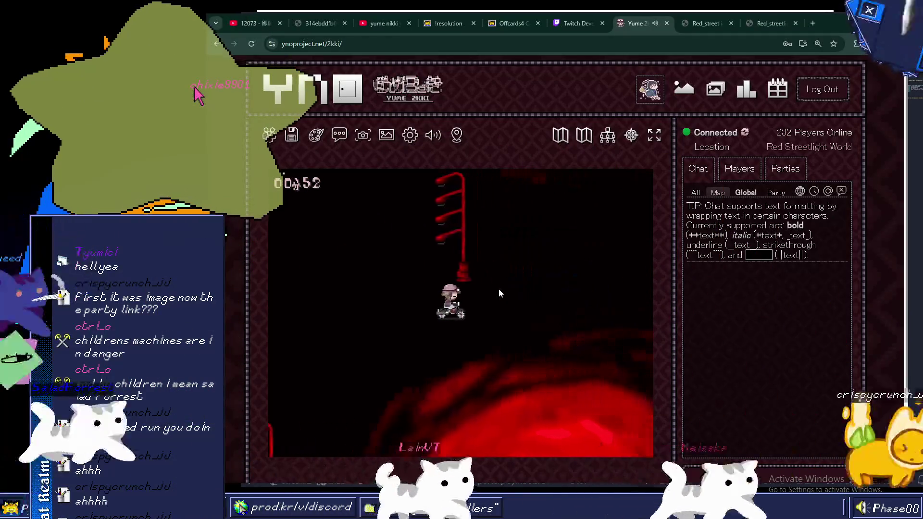
{"action": "key", "text": "Down"}
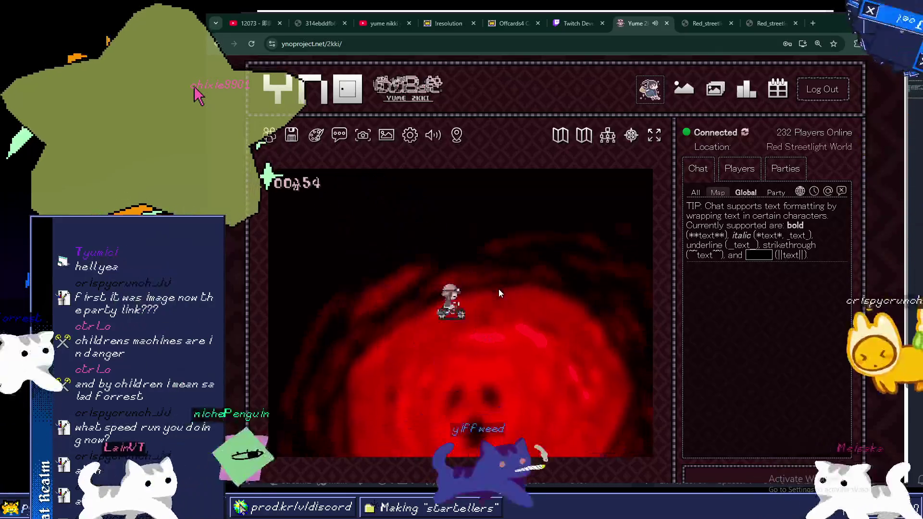
{"action": "key", "text": "Right"}
{"action": "key", "text": "Down"}
{"action": "key", "text": "Right"}
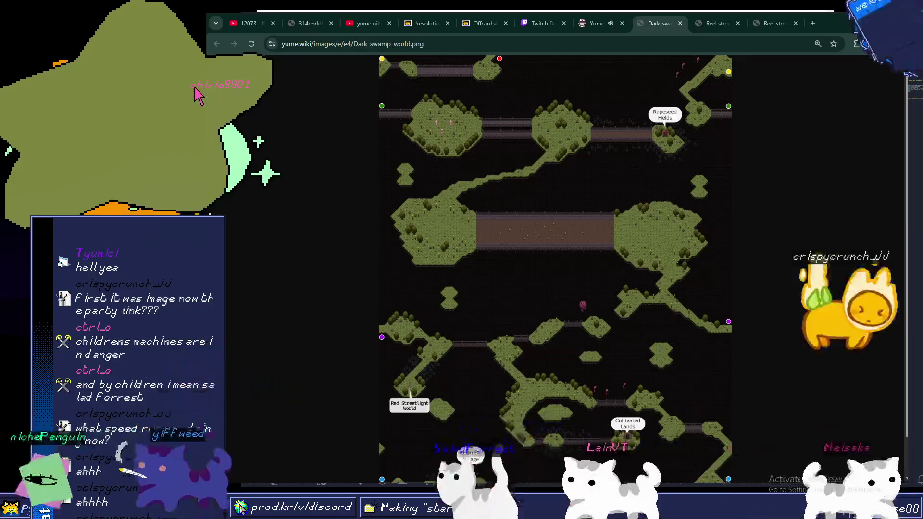
Back in the game, ride Urotsuki up-right over the first bridge onto the grass island.
{"action": "key", "text": "ctrl+shift+Tab"}
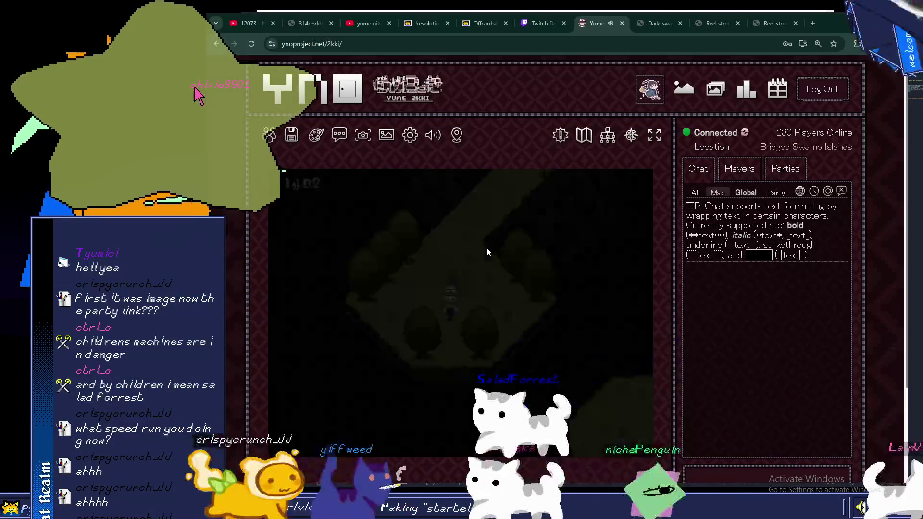
{"action": "key", "text": "Up"}
{"action": "key", "text": "Right"}
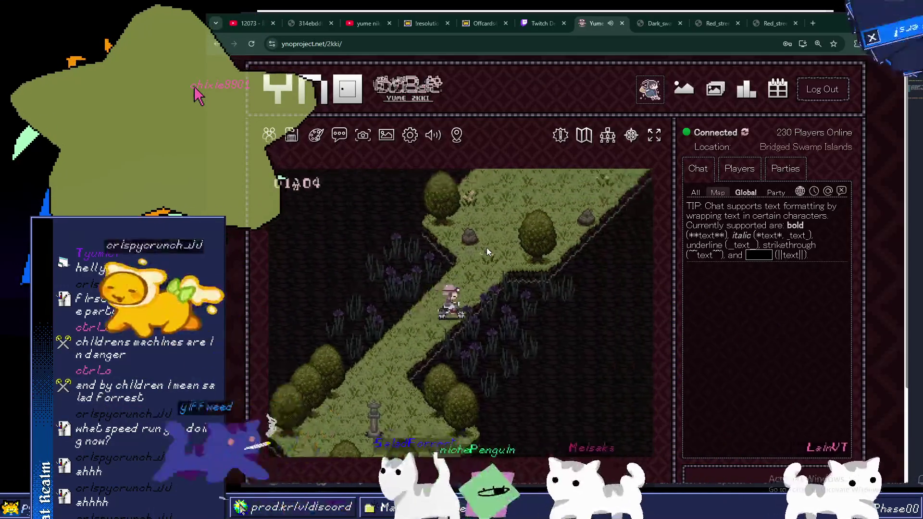
{"action": "key", "text": "Right"}
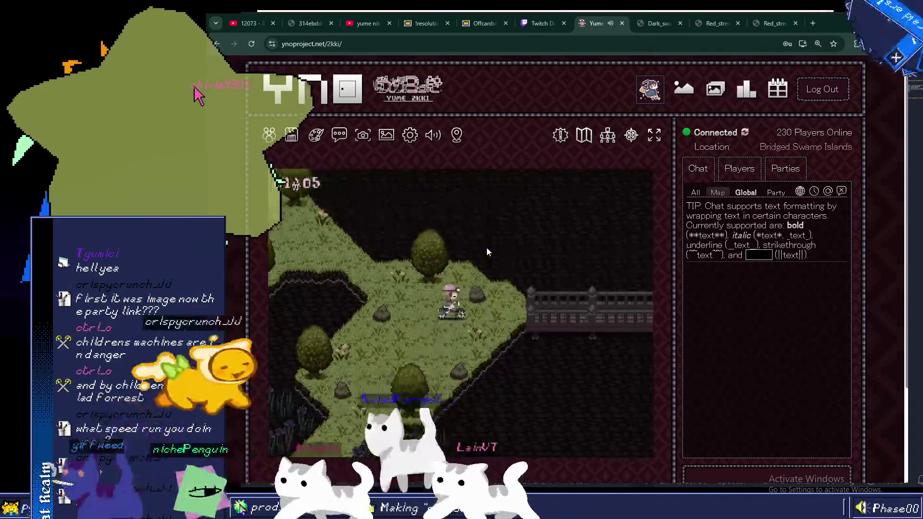
{"action": "key", "text": "Right"}
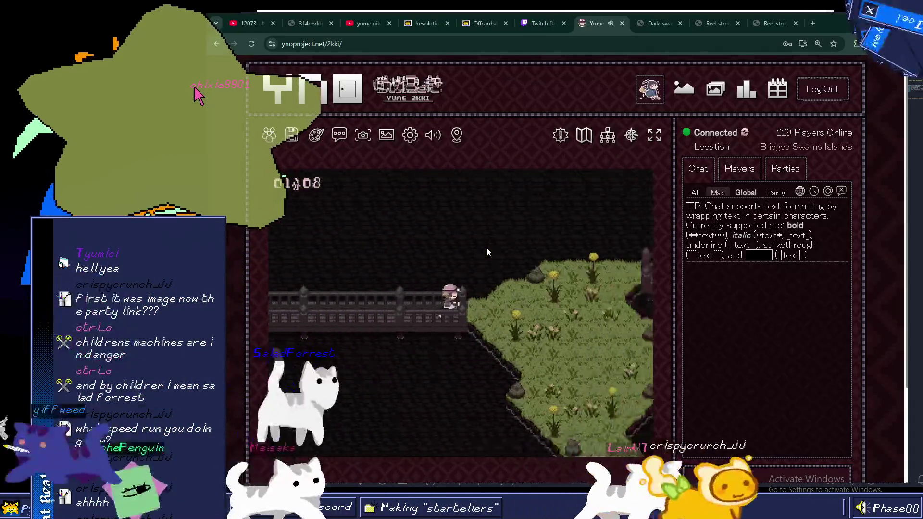
{"action": "key", "text": "Down"}
{"action": "key", "text": "Down"}
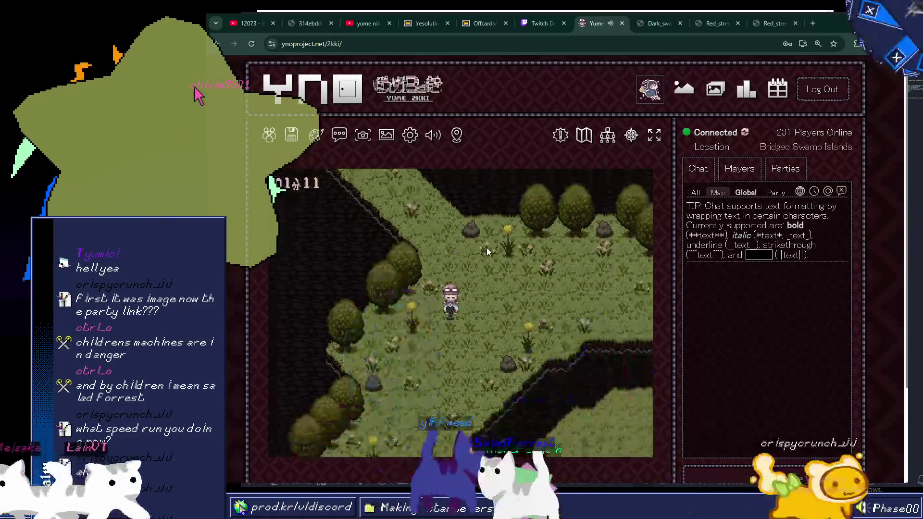
Walk down the path, cross the wooden bridge and enter the shrine door.
{"action": "key", "text": "Escape"}
{"action": "key", "text": "Escape"}
{"action": "key", "text": "Escape"}
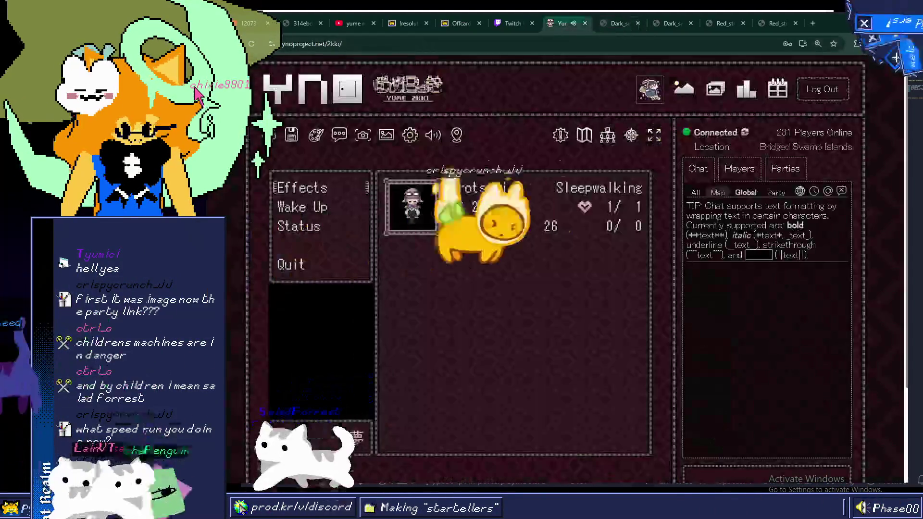
{"action": "key", "text": "Escape"}
{"action": "key", "text": "Down"}
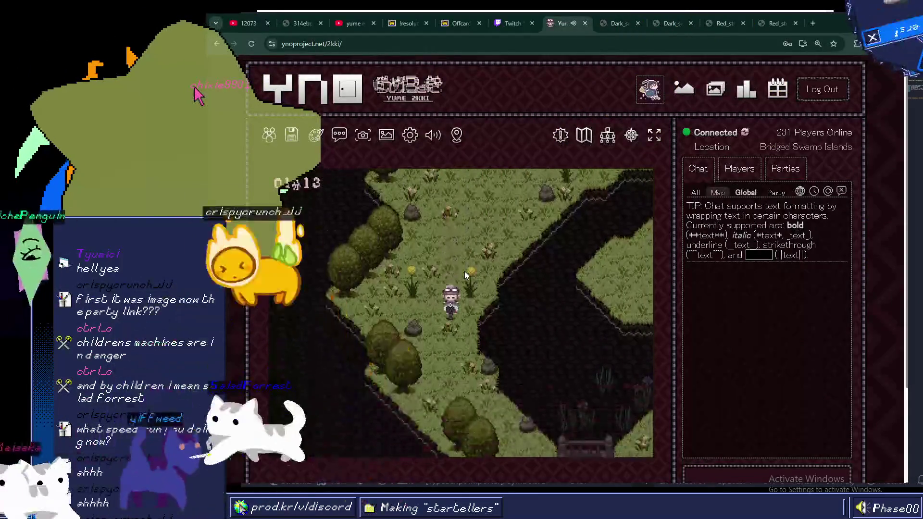
{"action": "key", "text": "Down"}
{"action": "key", "text": "Right"}
{"action": "key", "text": "Right"}
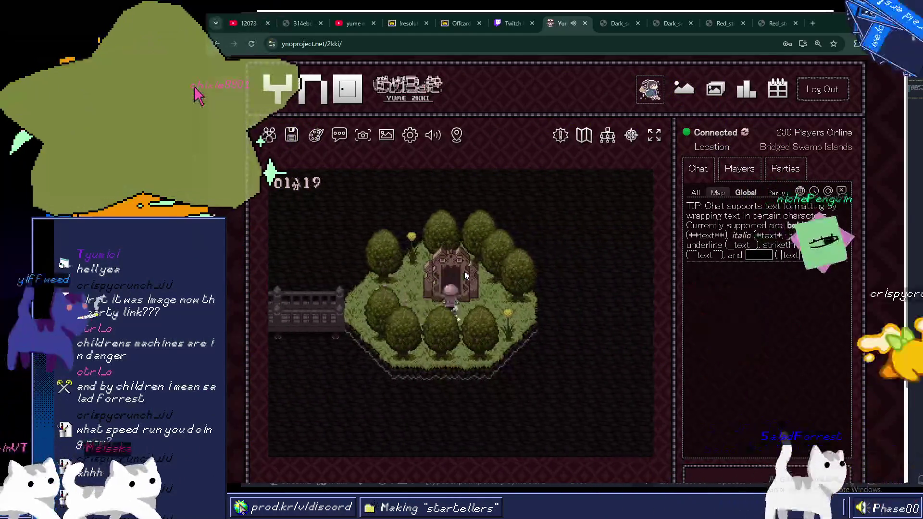
{"action": "key", "text": "Up"}
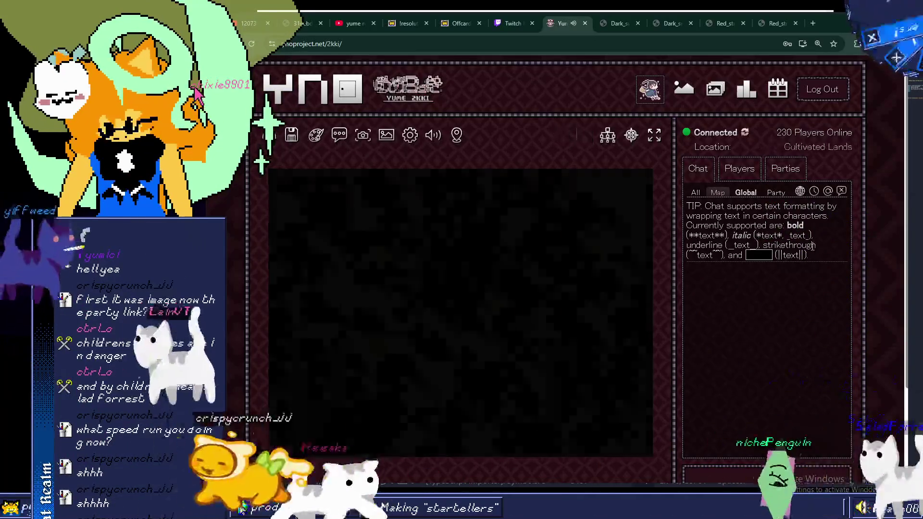
Pause the game and bring up the Map0665 wiki map image in a new tab.
{"action": "key", "text": "Escape"}
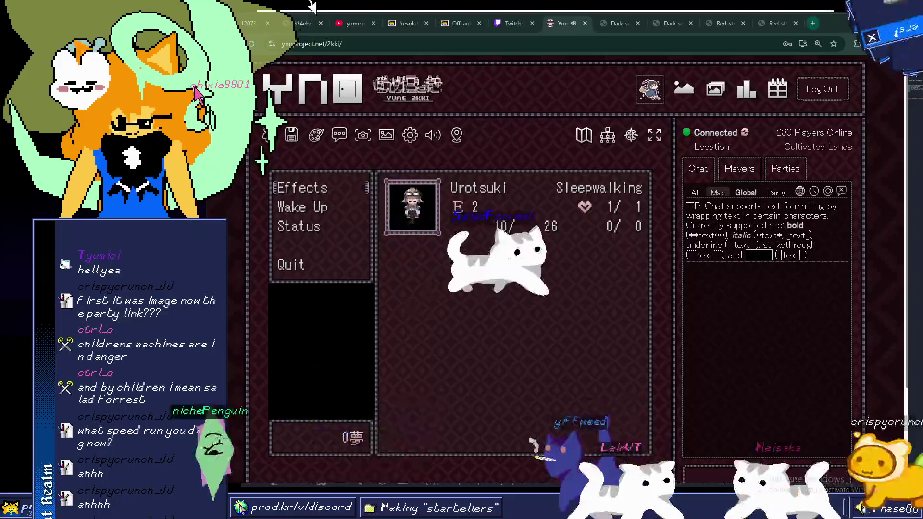
{"action": "left_click", "coordinate": [812, 24]}
{"action": "type", "text": "open lin"}
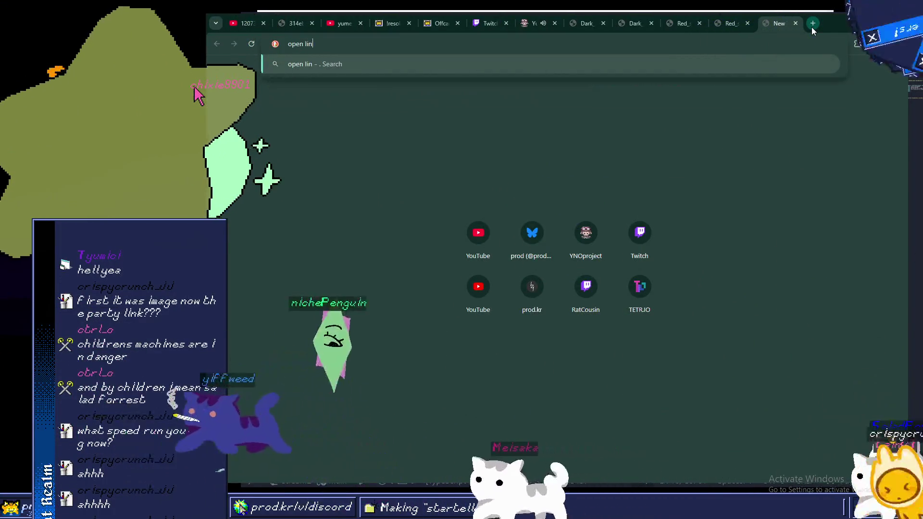
{"action": "type", "text": "k"}
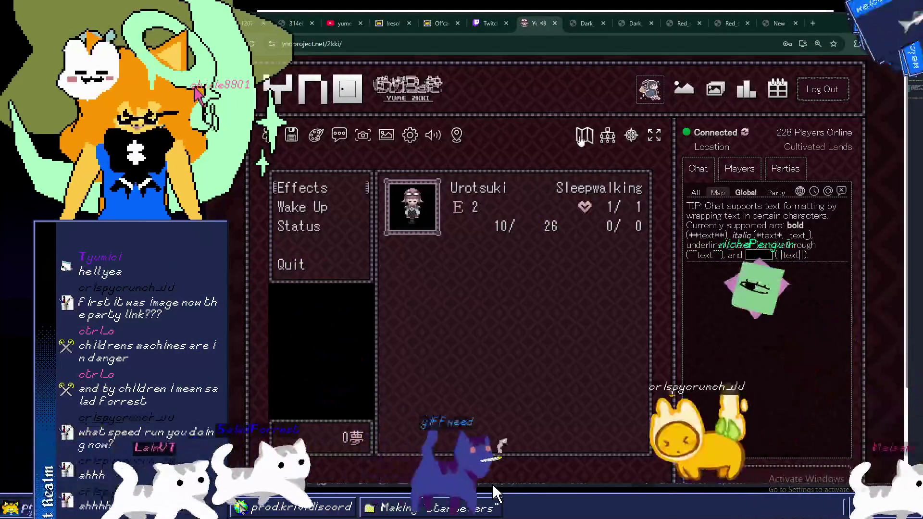
{"action": "left_click", "coordinate": [549, 183]}
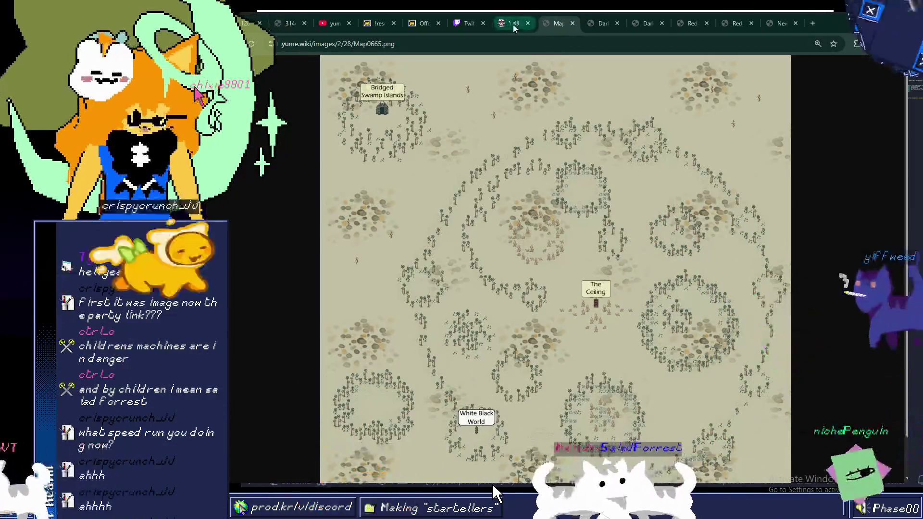
Resume the game and ride the bike through the Cultivated Lands' dry plants.
{"action": "left_click", "coordinate": [510, 23]}
{"action": "key", "text": "Escape"}
{"action": "key", "text": "Right"}
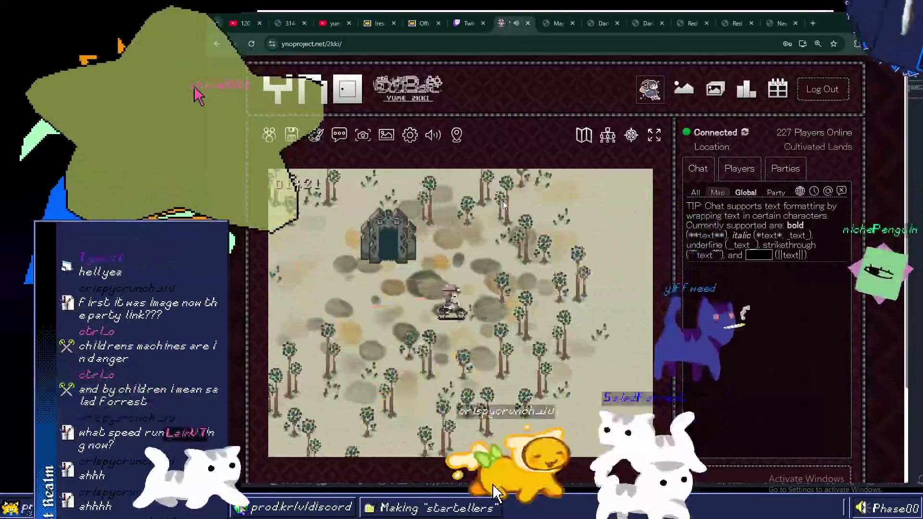
{"action": "key", "text": "Up"}
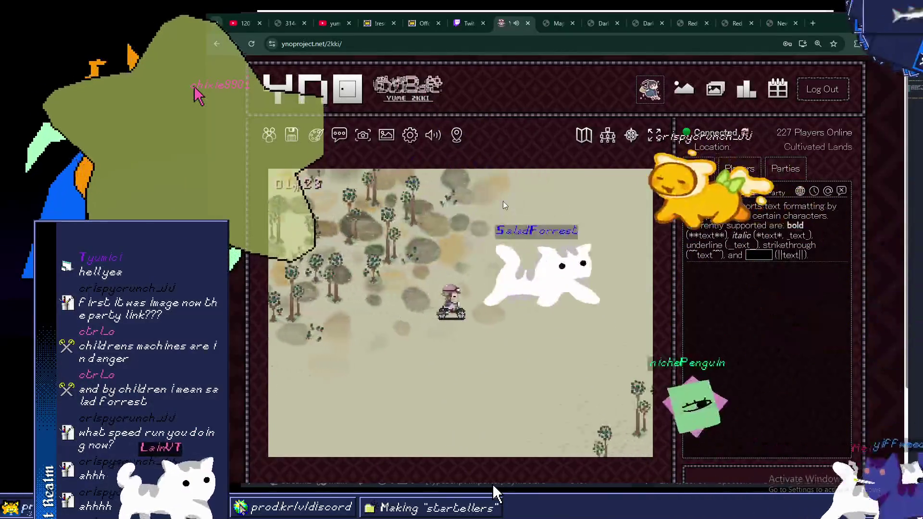
{"action": "key", "text": "Right"}
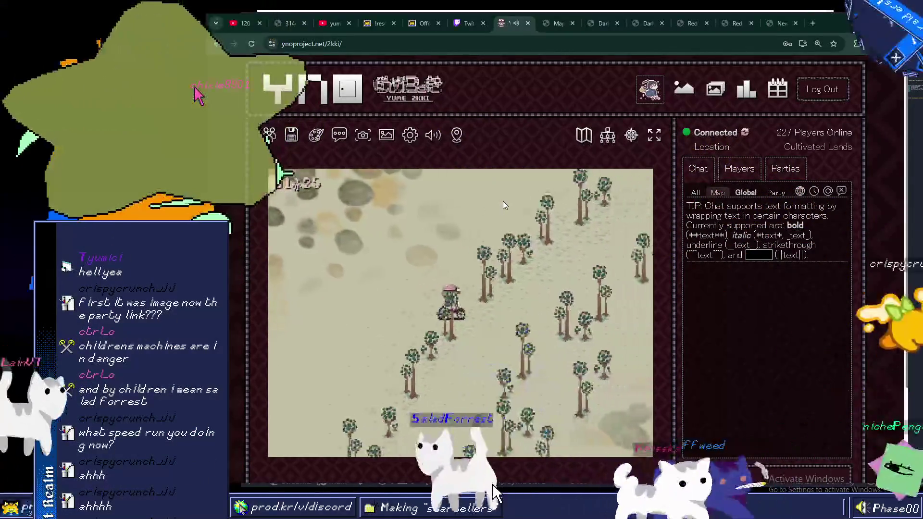
{"action": "key", "text": "Down"}
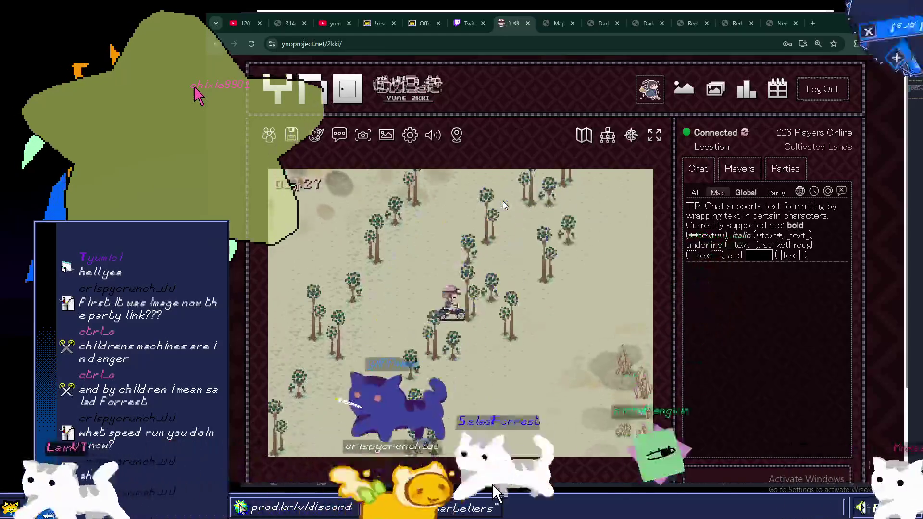
{"action": "key", "text": "Up"}
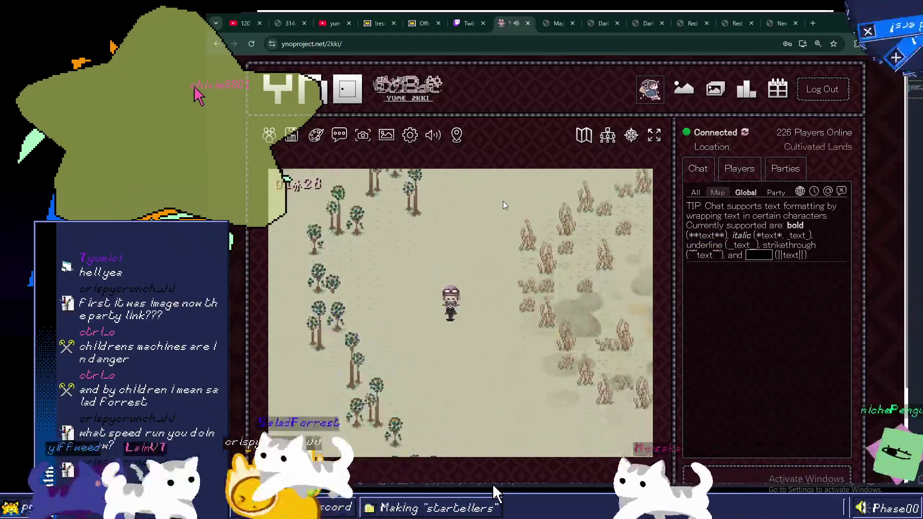
Walk to the door into the Ceiling, then pause and bring up the Map0664 wiki map.
{"action": "key", "text": "Down"}
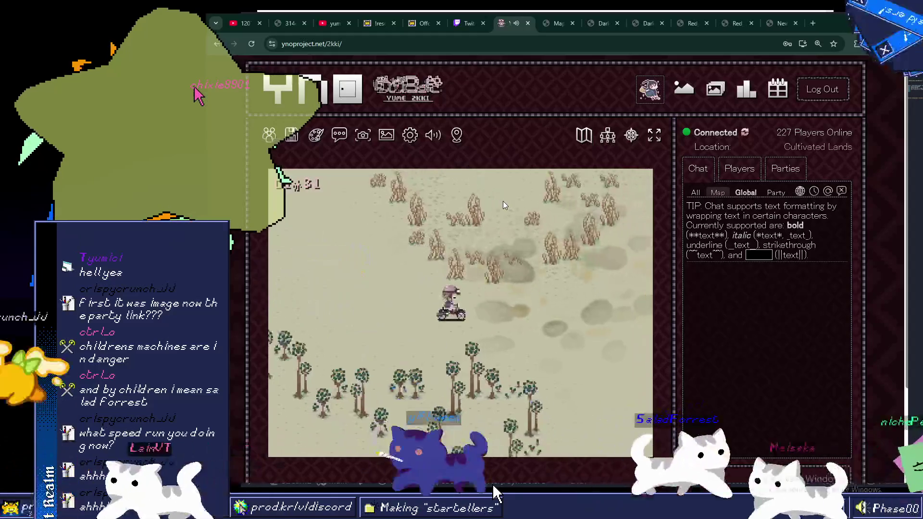
{"action": "key", "text": "Down"}
{"action": "key", "text": "Right"}
{"action": "key", "text": "Down"}
{"action": "key", "text": "Right"}
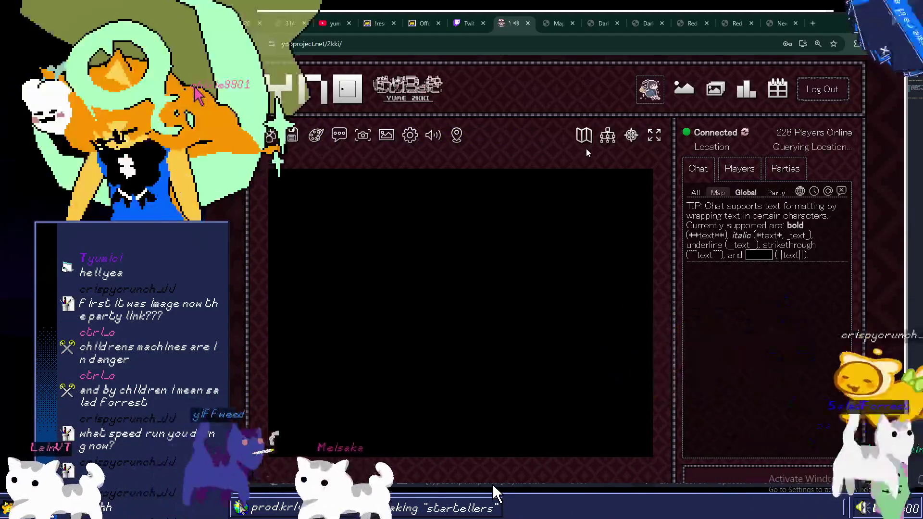
{"action": "key", "text": "Escape"}
{"action": "left_click", "coordinate": [584, 137]}
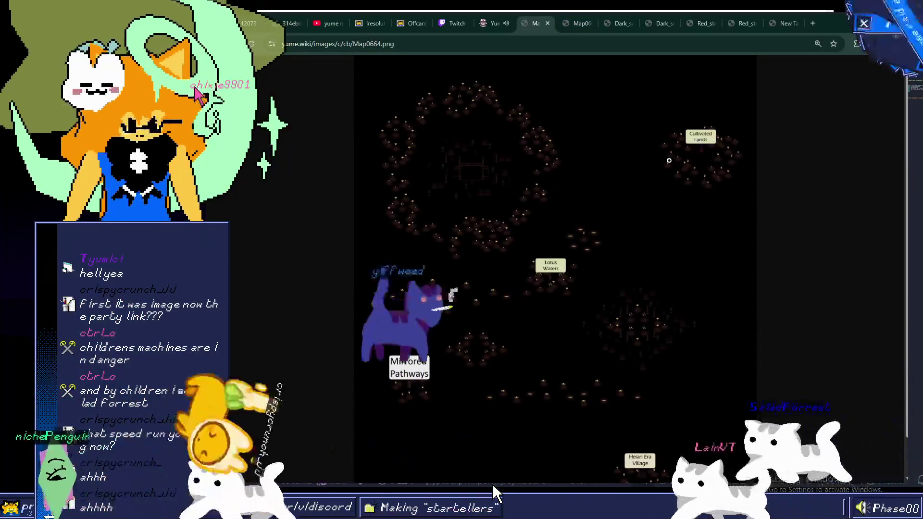
Ride down through the dark Ceiling to reach Lotus Waters, then open the in-game menu.
{"action": "left_click", "coordinate": [486, 25]}
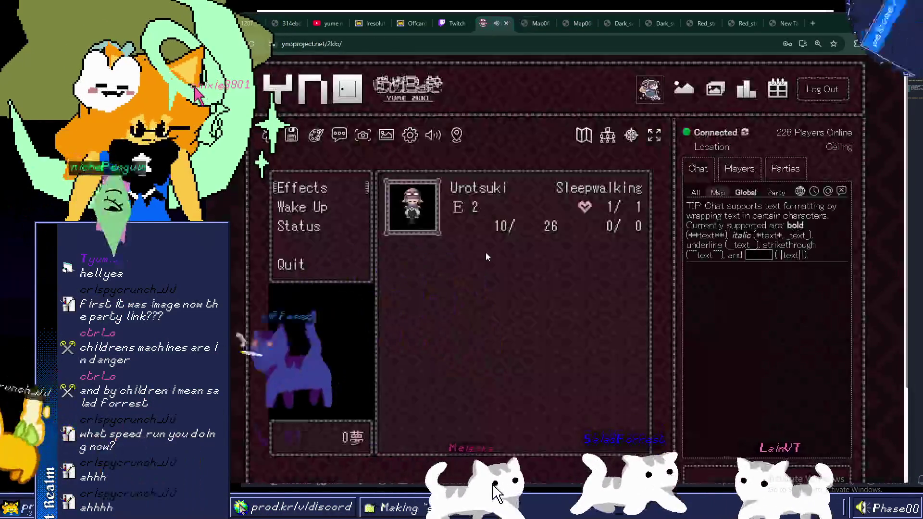
{"action": "key", "text": "Escape"}
{"action": "key", "text": "Down"}
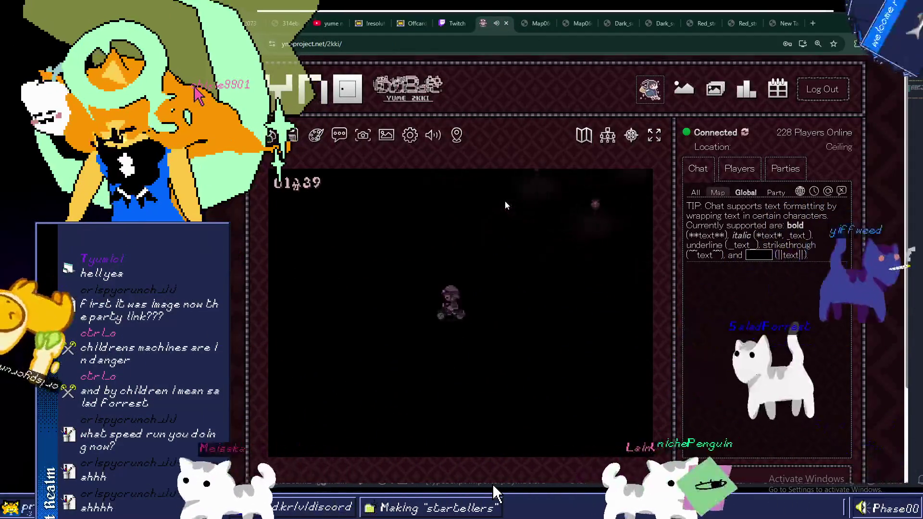
{"action": "key", "text": "Down"}
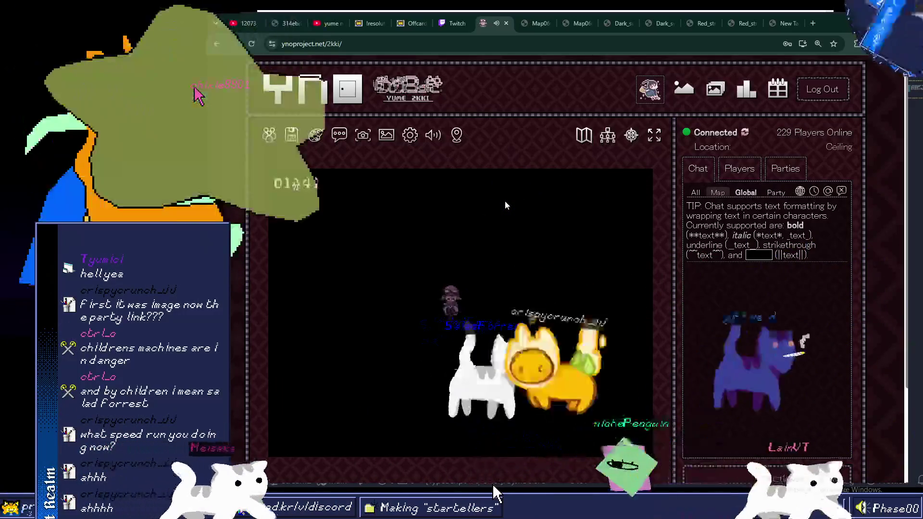
{"action": "key", "text": "Down"}
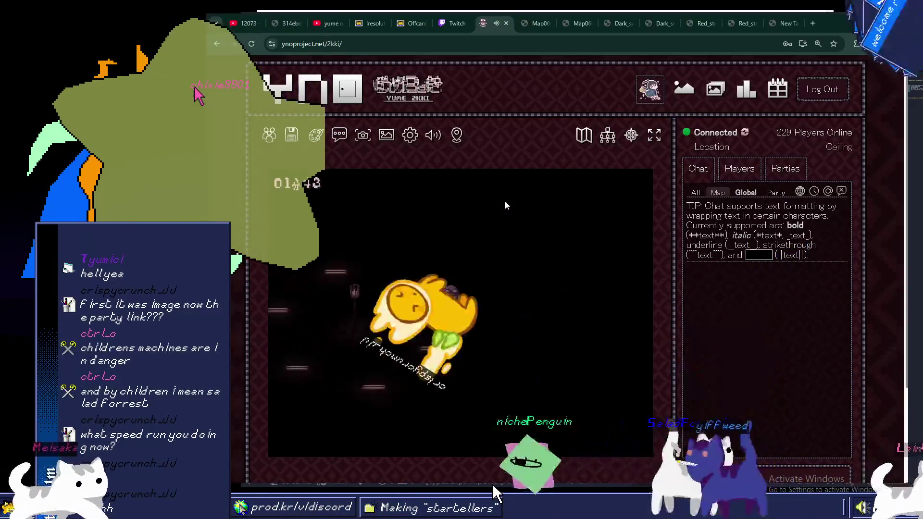
{"action": "key", "text": "Down"}
{"action": "key", "text": "Escape"}
{"action": "key", "text": "Escape"}
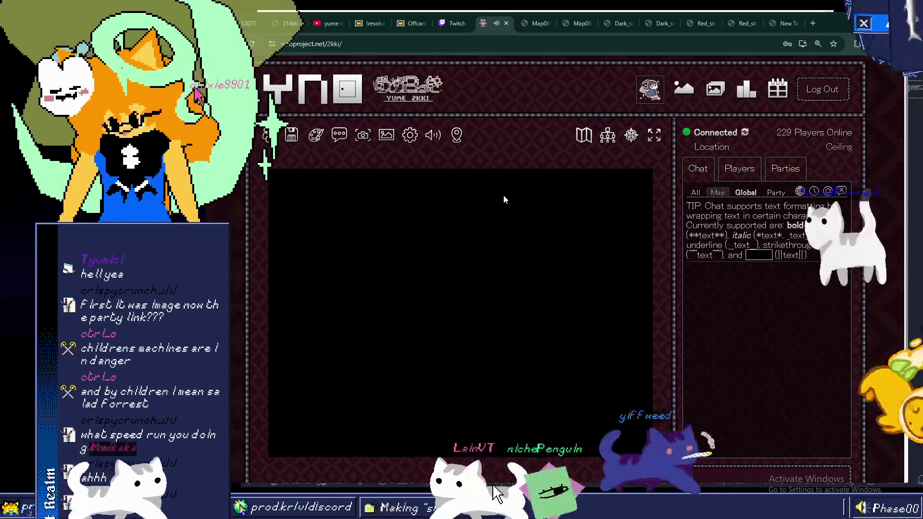
{"action": "key", "text": "Escape"}
{"action": "key", "text": "Escape"}
{"action": "key", "text": "Escape"}
{"action": "key", "text": "Escape"}
{"action": "key", "text": "Escape"}
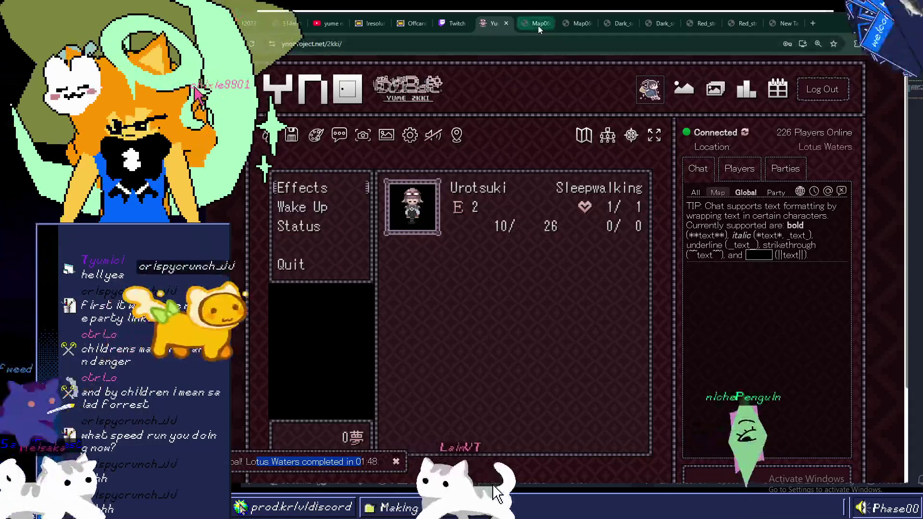
Close the Map0664 tab and the following wiki map tabs.
{"action": "left_click", "coordinate": [539, 24]}
{"action": "left_click", "coordinate": [547, 23]}
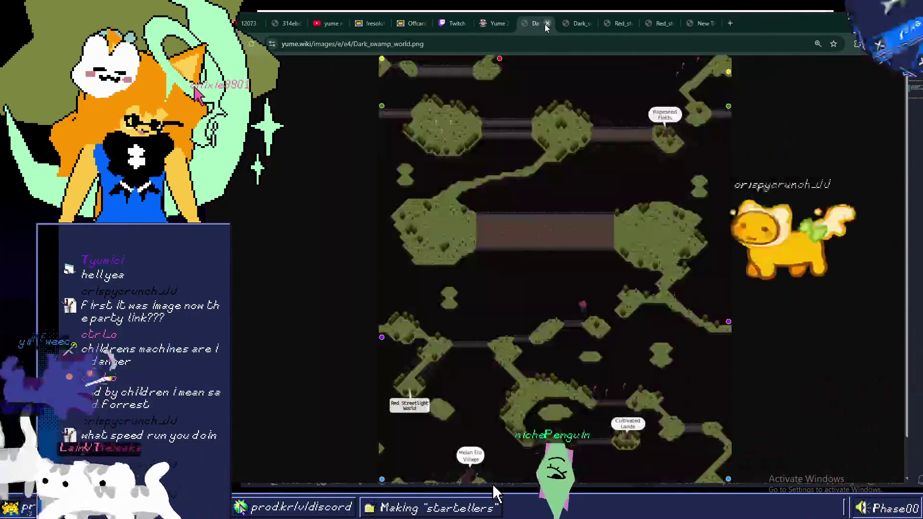
{"action": "left_click", "coordinate": [546, 24]}
{"action": "left_click", "coordinate": [547, 23]}
{"action": "left_click", "coordinate": [546, 23]}
{"action": "left_click", "coordinate": [547, 24]}
{"action": "left_click", "coordinate": [546, 23]}
{"action": "left_click", "coordinate": [546, 23]}
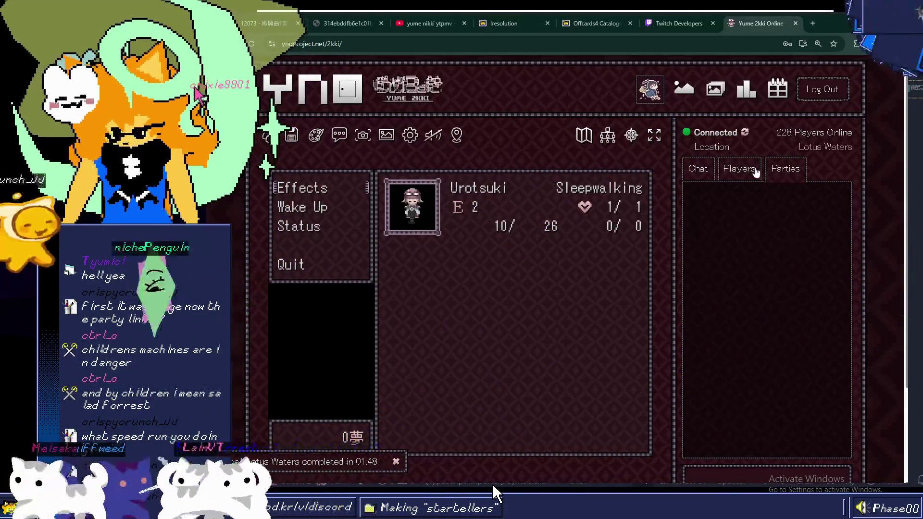
Switch the side panel to Players, then Parties, and scroll to Frens at the list's bottom.
{"action": "left_click", "coordinate": [756, 171]}
{"action": "left_click", "coordinate": [786, 168]}
{"action": "scroll", "coordinate": [779, 289], "scroll_direction": "down", "scroll_amount": 10}
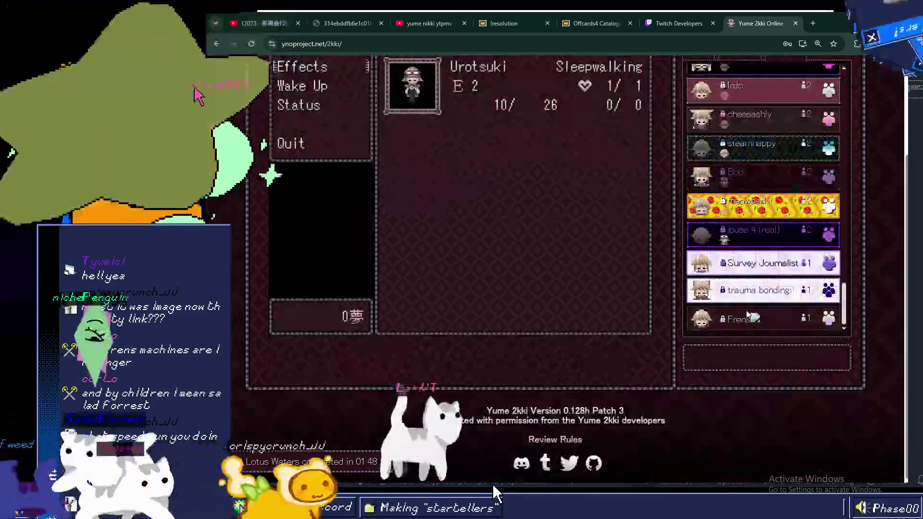
{"action": "scroll", "coordinate": [766, 355], "scroll_direction": "up", "scroll_amount": 3}
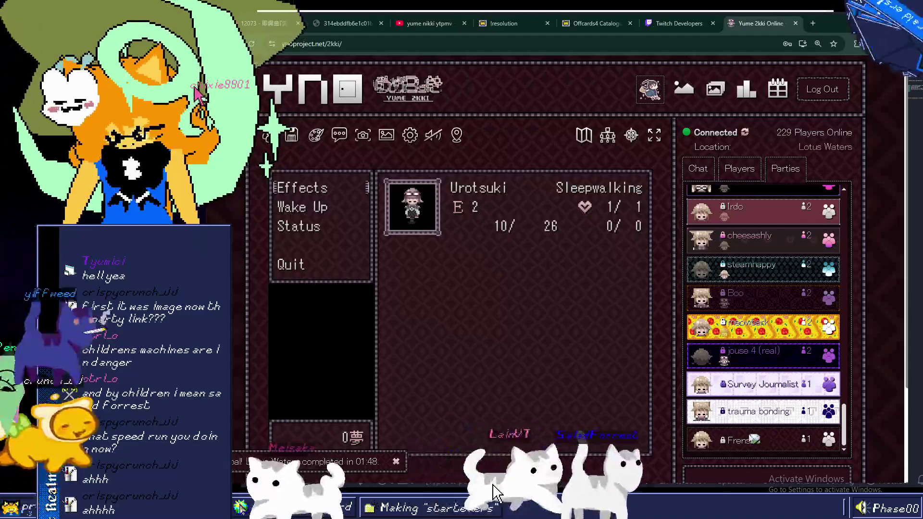
Open DevTools and widen the game page by dragging the splitter right.
{"action": "key", "text": "F12"}
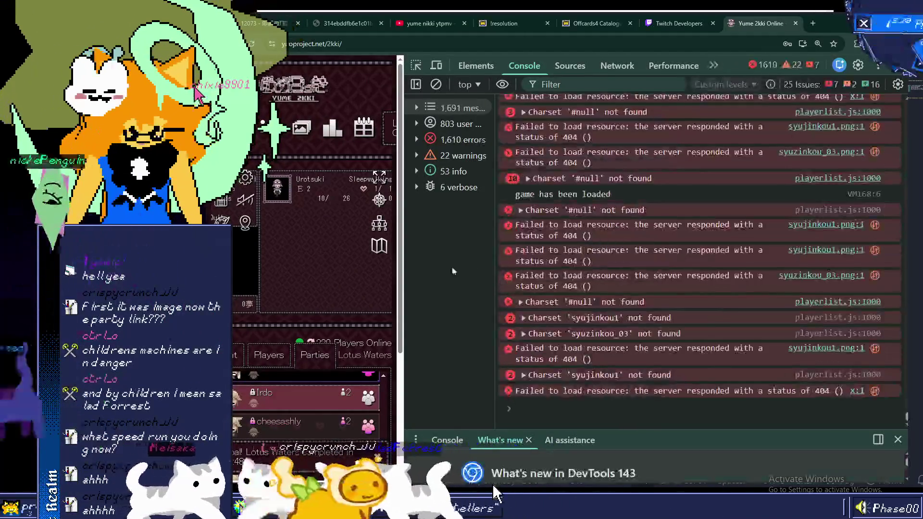
{"action": "left_click_drag", "start_coordinate": [405, 286], "coordinate": [588, 289]}
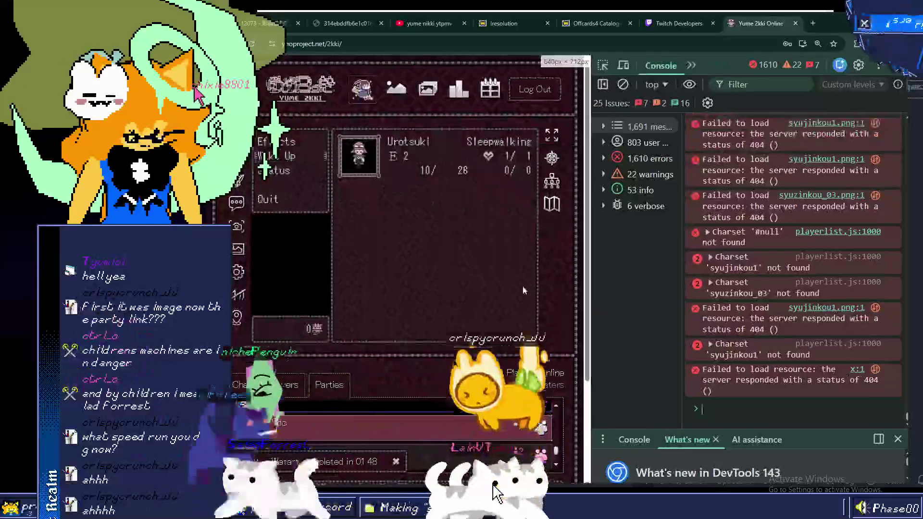
{"action": "scroll", "coordinate": [577, 331], "scroll_direction": "down", "scroll_amount": 3}
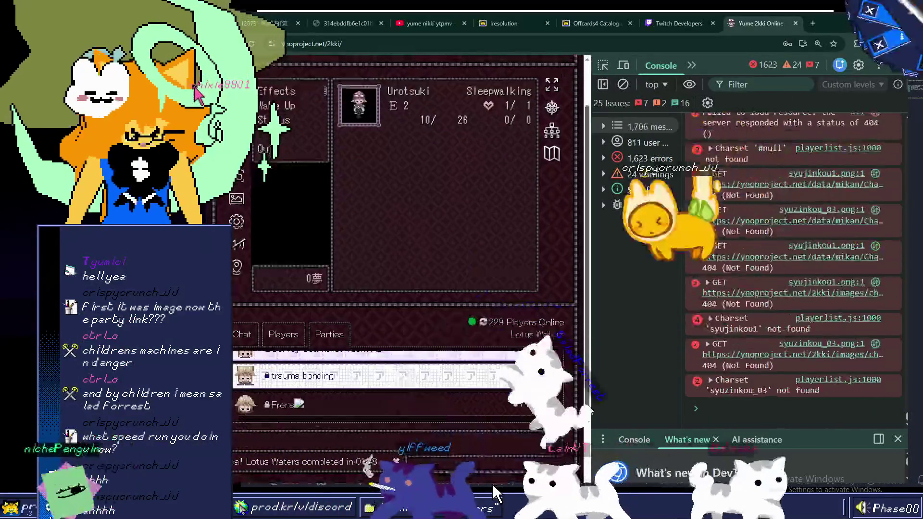
Inspect the Frens party image and view its onerror markup as editable HTML, then close DevTools.
{"action": "key", "text": "ctrl+shift+c"}
{"action": "left_click", "coordinate": [299, 321]}
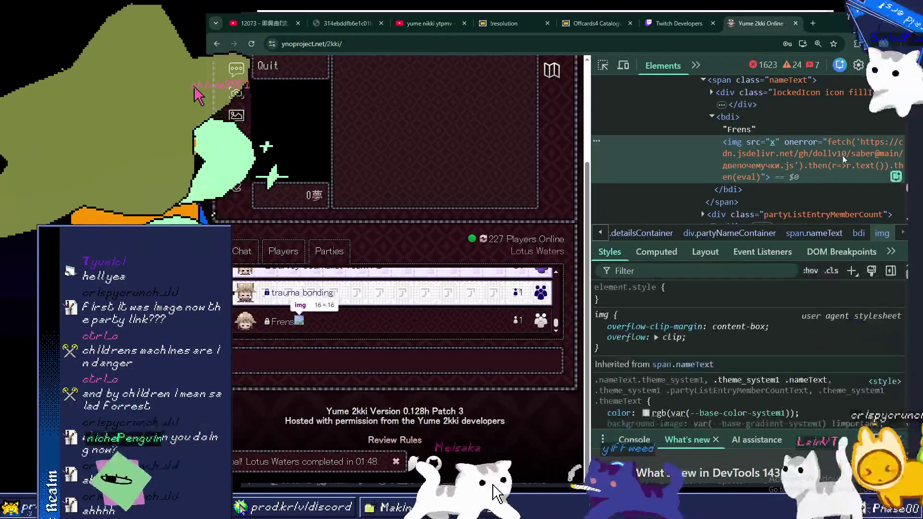
{"action": "left_click", "coordinate": [749, 144]}
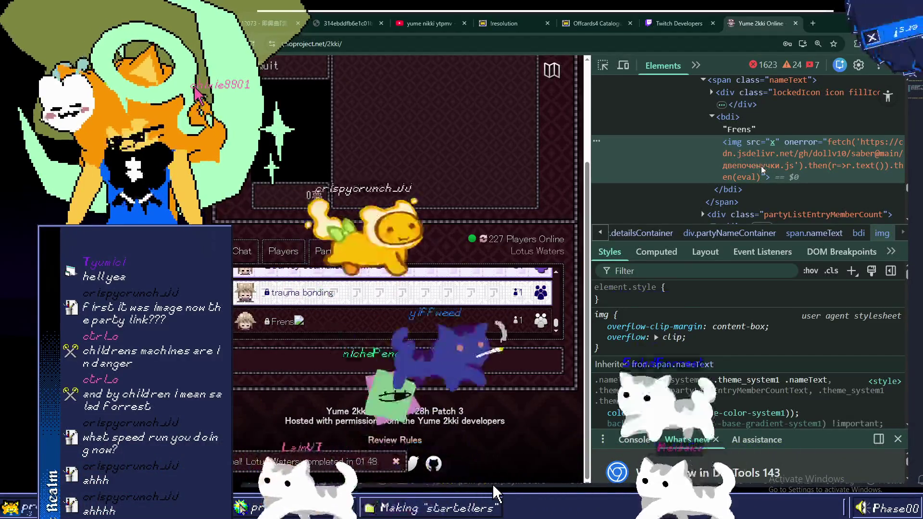
{"action": "key", "text": "F2"}
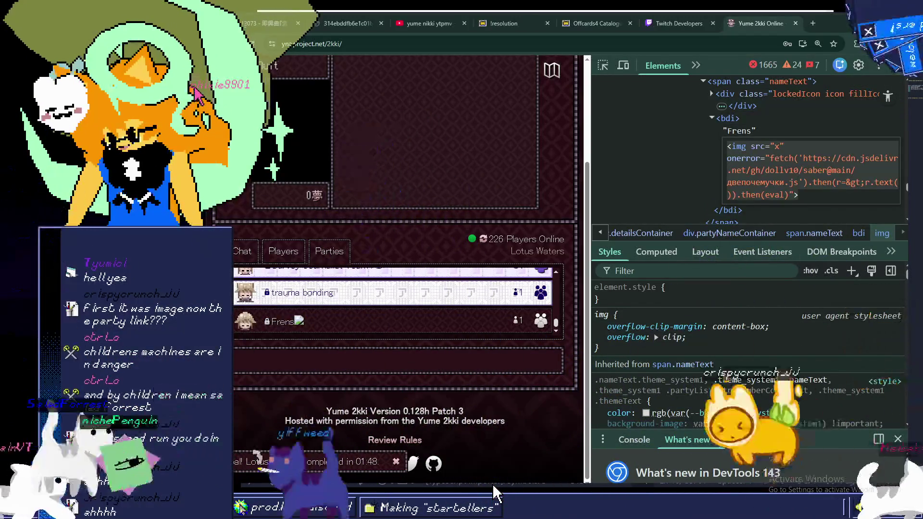
{"action": "key", "text": "F12"}
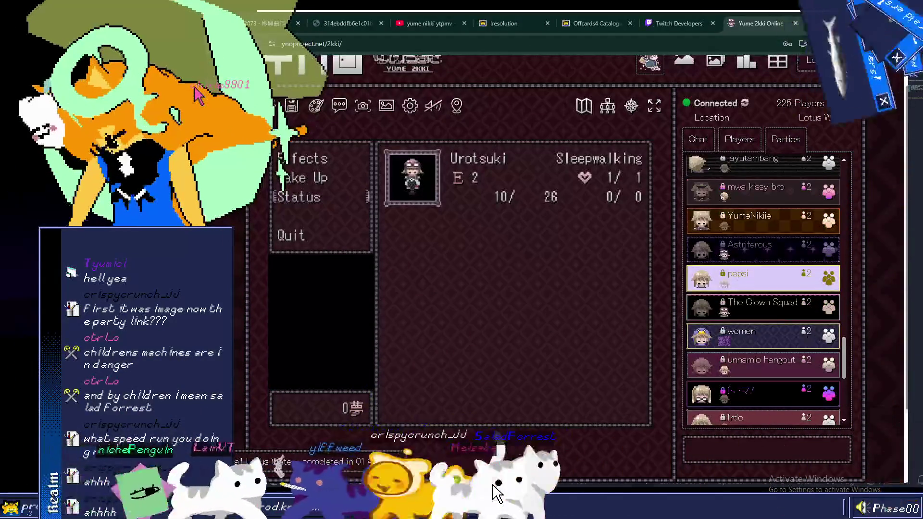
Scroll the party list, return the side panel to Chat, and start a new tab.
{"action": "scroll", "coordinate": [715, 298], "scroll_direction": "down", "scroll_amount": 5}
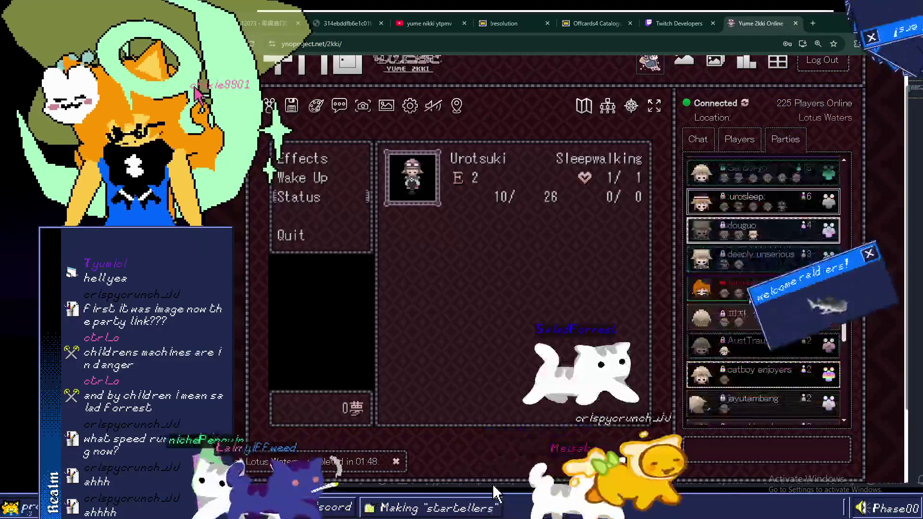
{"action": "left_click", "coordinate": [699, 139]}
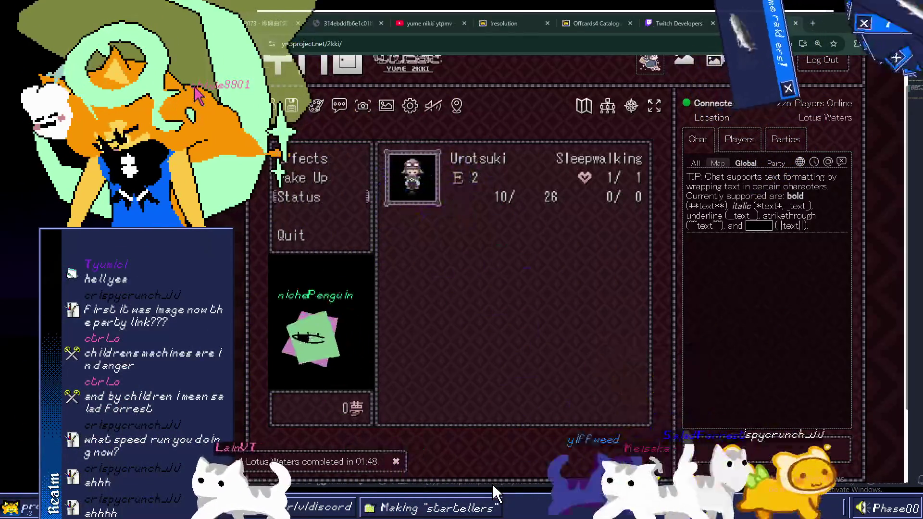
{"action": "key", "text": "ctrl+t"}
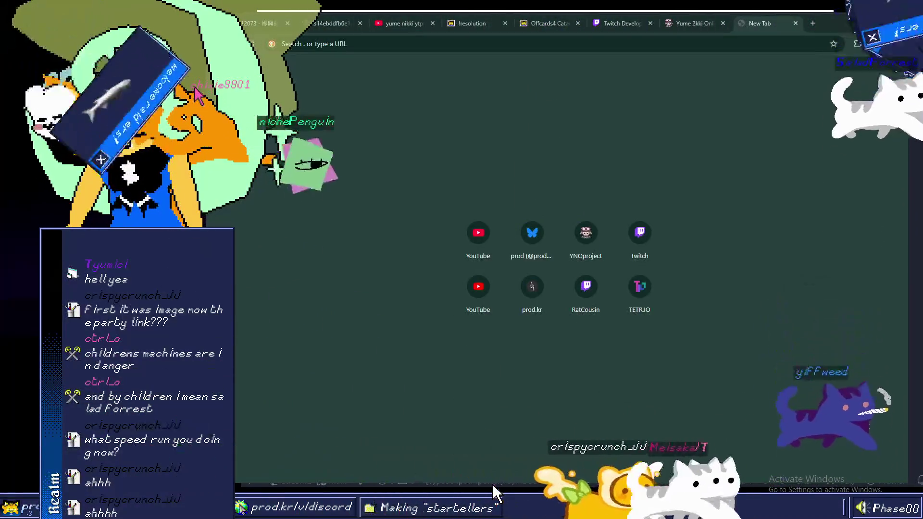
Load the pasted Lotus Waters time trial video address and pause it around 0:45.
{"action": "key", "text": "ctrl+v"}
{"action": "key", "text": "Return"}
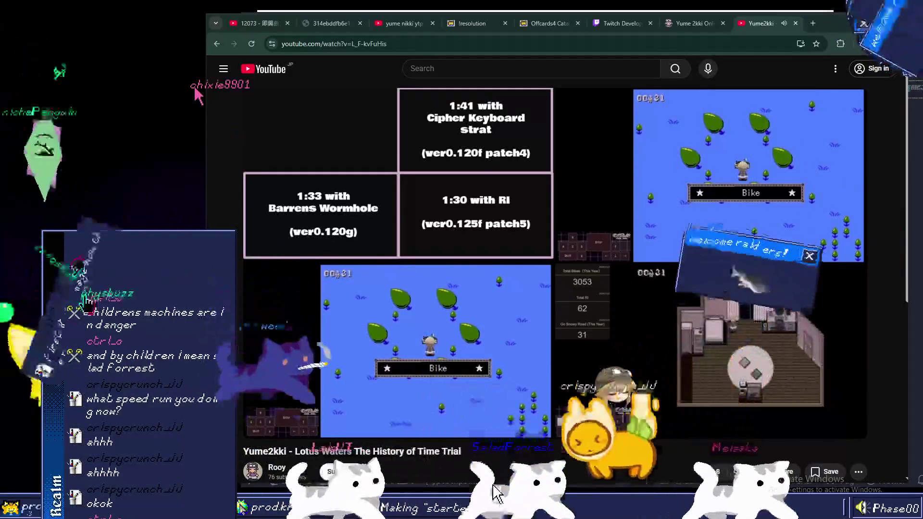
{"action": "key", "text": "space"}
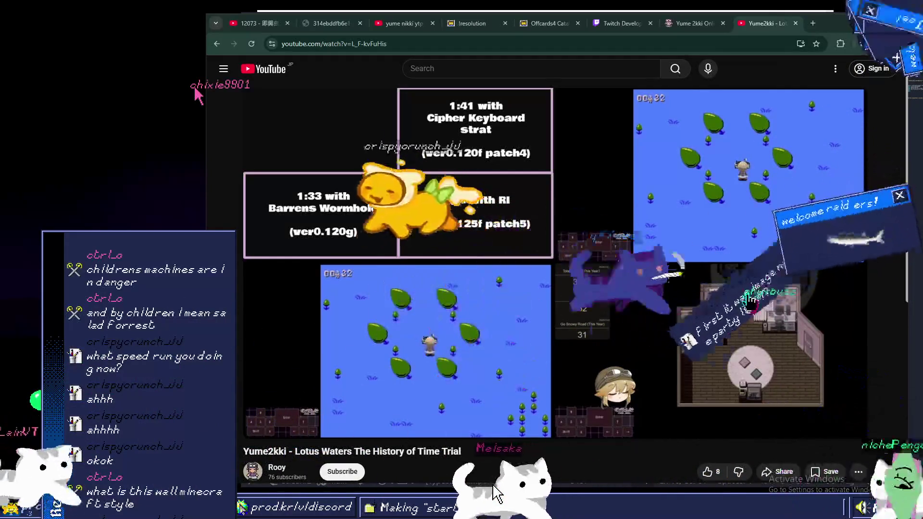
{"action": "key", "text": "space"}
{"action": "key", "text": "space"}
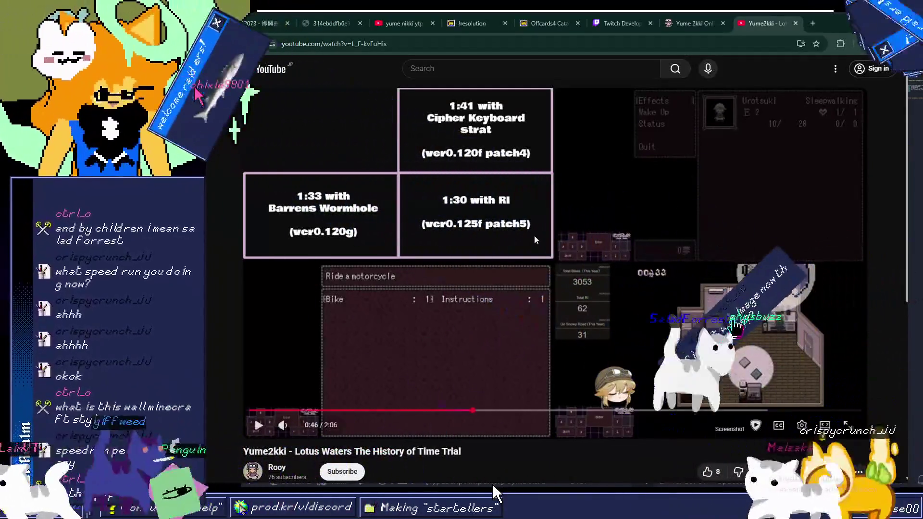
{"action": "left_click", "coordinate": [535, 235]}
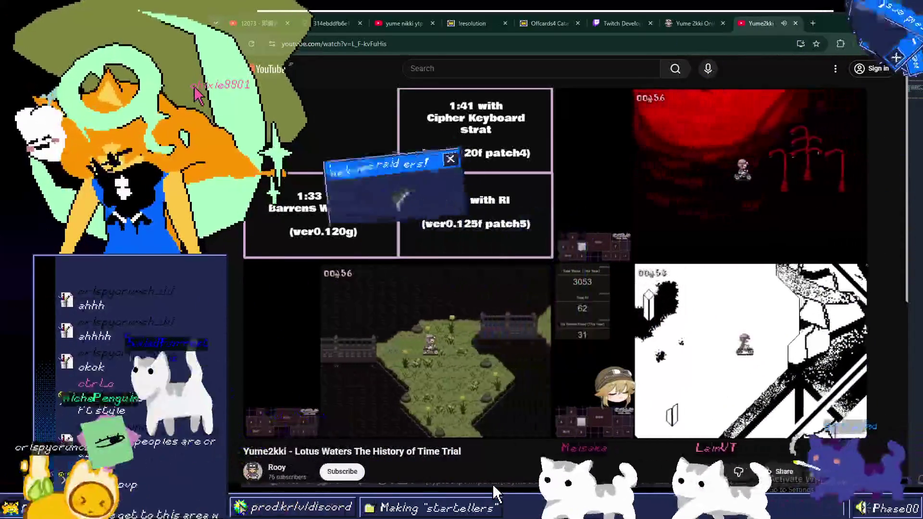
Let the Lotus Waters time trial video play to its end at 2:06.
{"action": "mouse_move", "coordinate": [799, 357]}
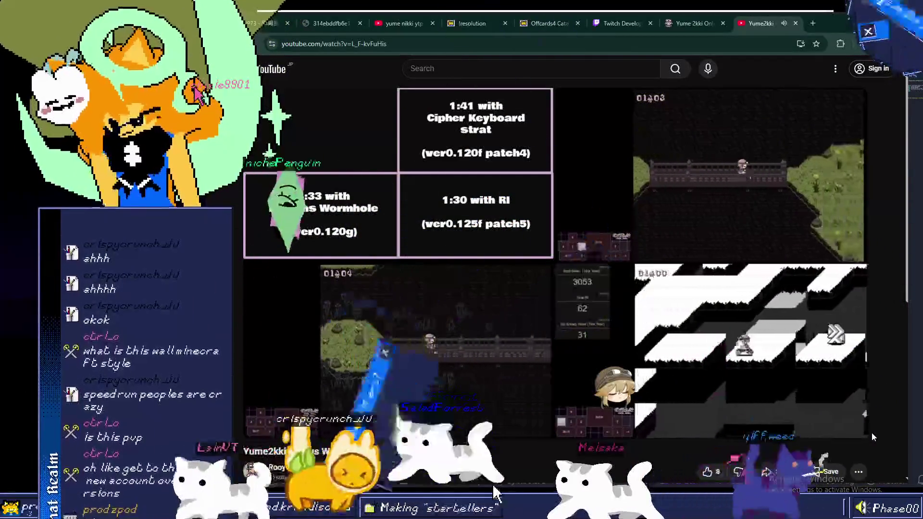
{"action": "mouse_move", "coordinate": [865, 431]}
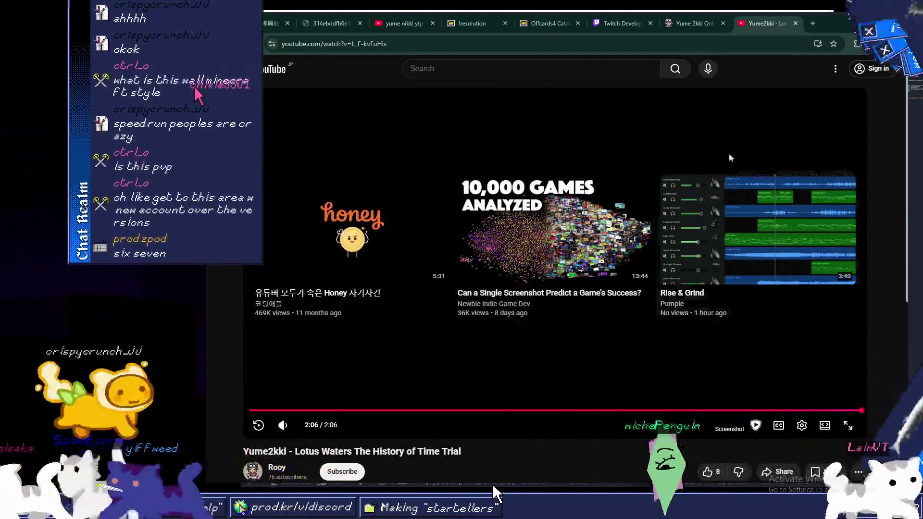
Bring up the Lotus Waters time-trial rankings in Yume 2kki Online, then return to YouTube.
{"action": "left_click", "coordinate": [680, 28]}
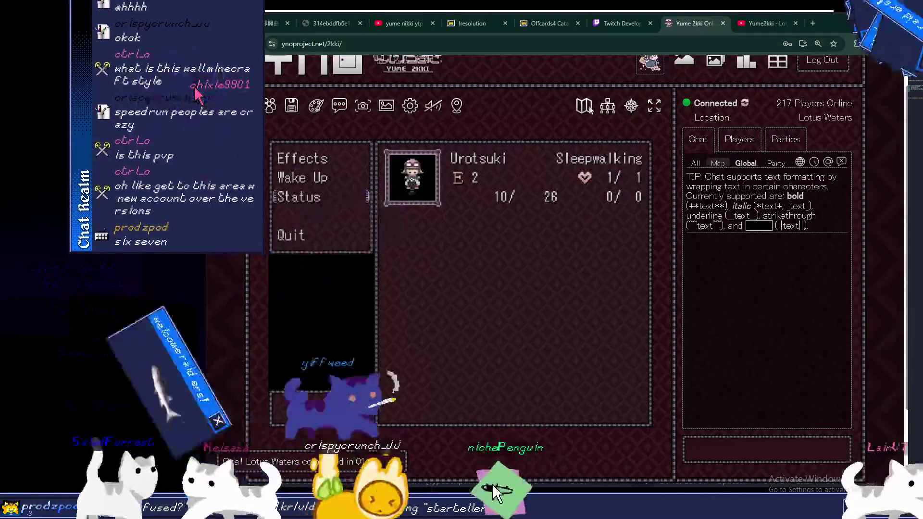
{"action": "left_click", "coordinate": [746, 61]}
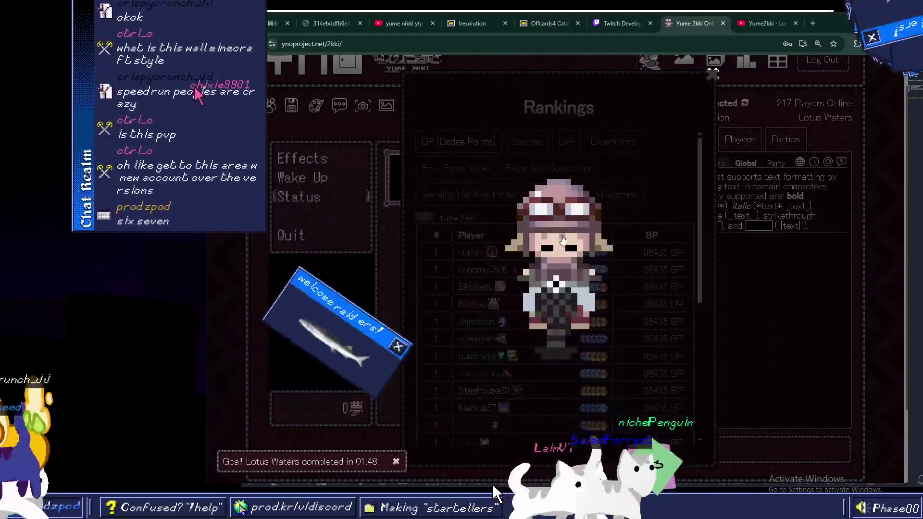
{"action": "left_click", "coordinate": [557, 194]}
{"action": "scroll", "coordinate": [664, 242], "scroll_direction": "down", "scroll_amount": 5}
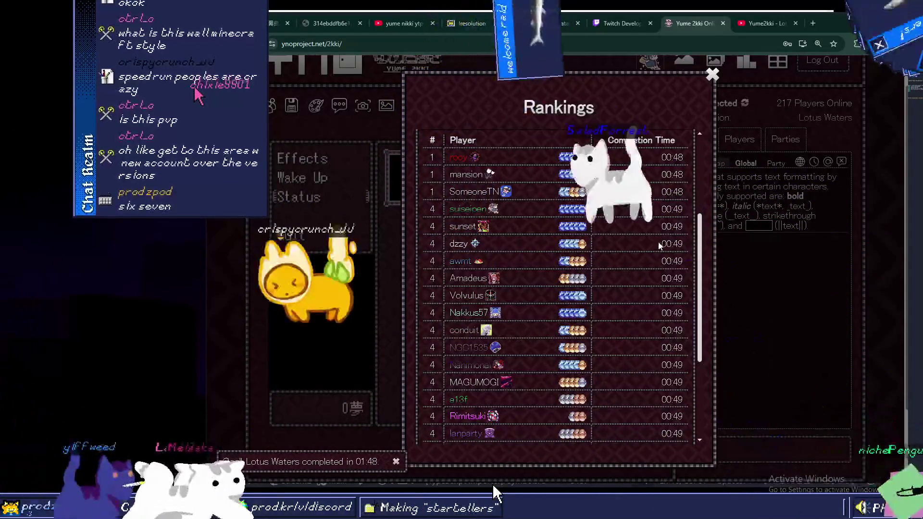
{"action": "scroll", "coordinate": [658, 243], "scroll_direction": "up", "scroll_amount": 3}
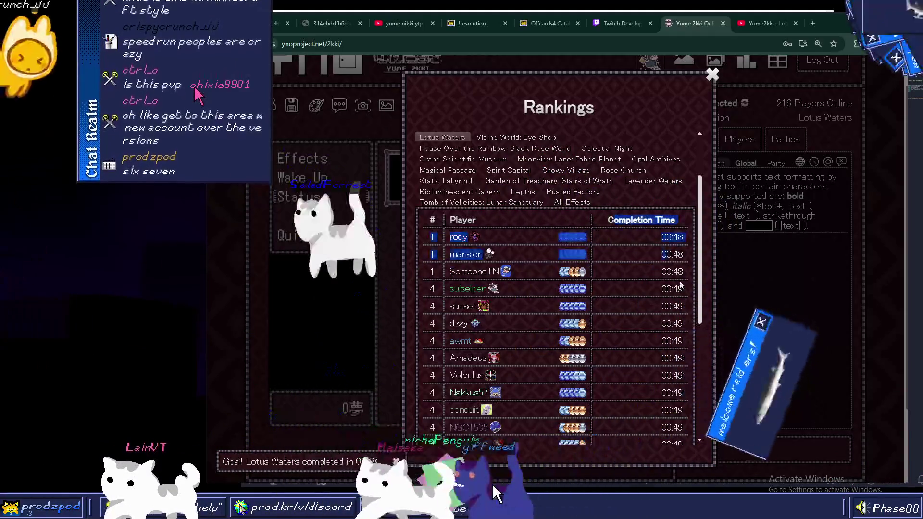
{"action": "left_click_drag", "start_coordinate": [682, 283], "coordinate": [677, 307]}
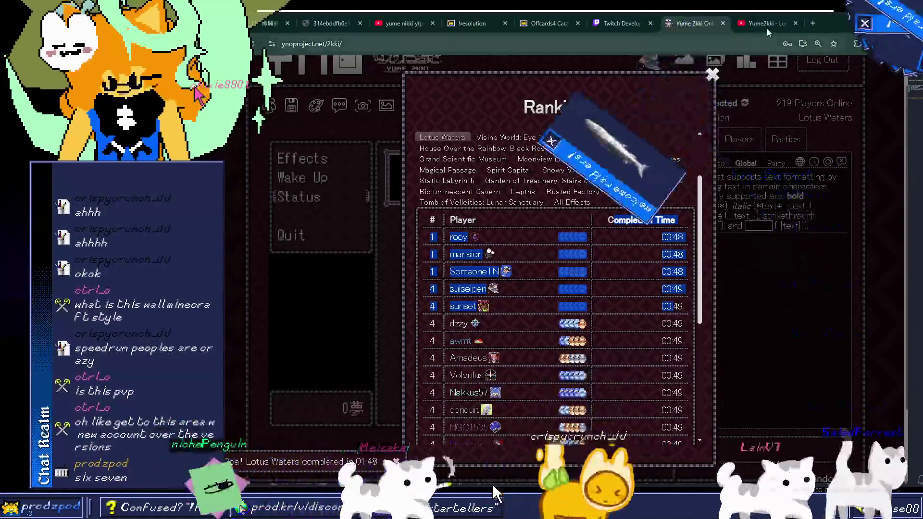
{"action": "left_click", "coordinate": [765, 26]}
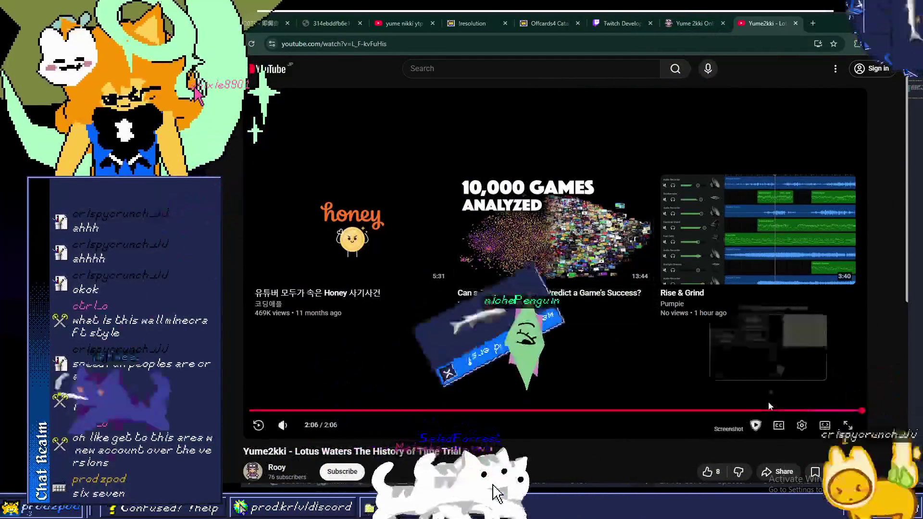
Replay the time-trial video from near its end, then switch to the game rankings.
{"action": "left_click", "coordinate": [768, 410]}
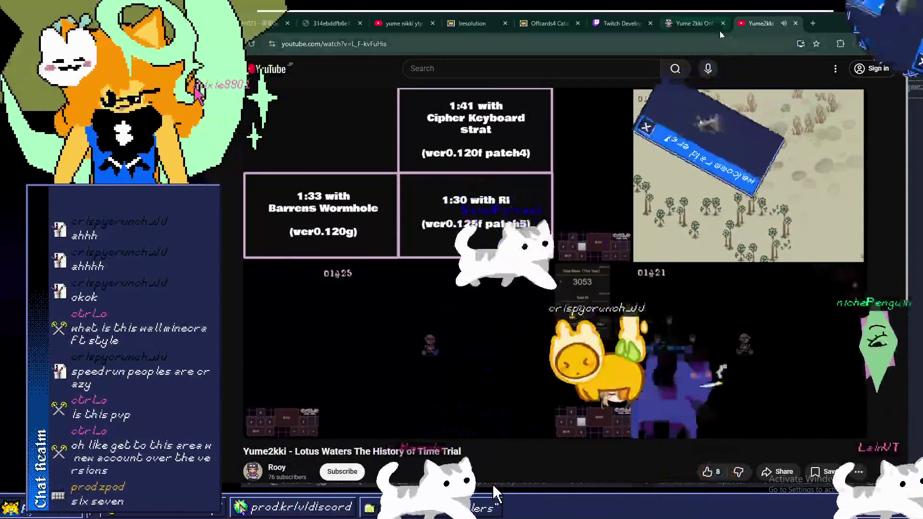
{"action": "key", "text": "ctrl+shift+Tab"}
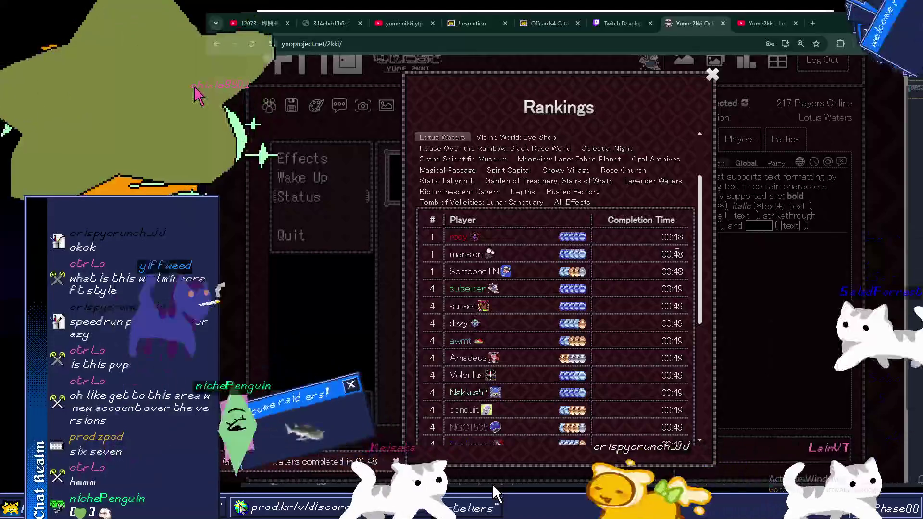
Scroll the Lotus Waters rankings and move to page 3.
{"action": "scroll", "coordinate": [673, 254], "scroll_direction": "down", "scroll_amount": 3}
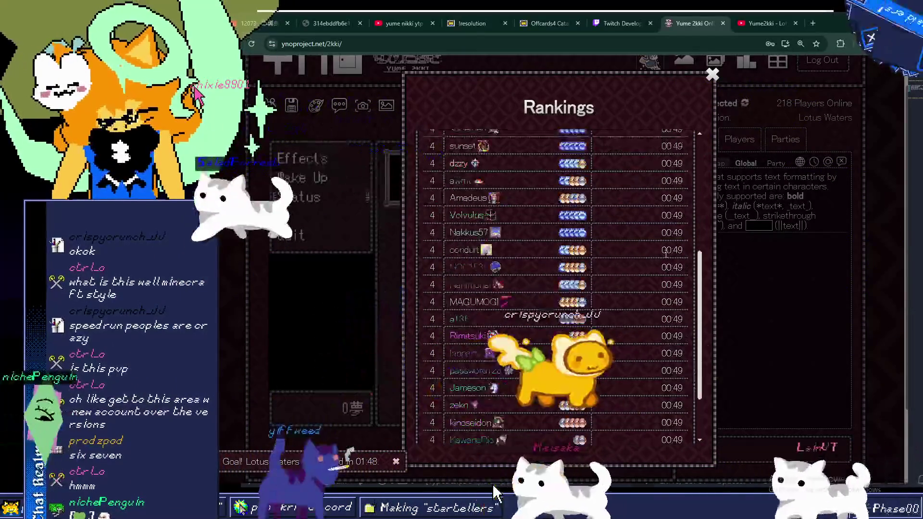
{"action": "scroll", "coordinate": [666, 253], "scroll_direction": "down", "scroll_amount": 2}
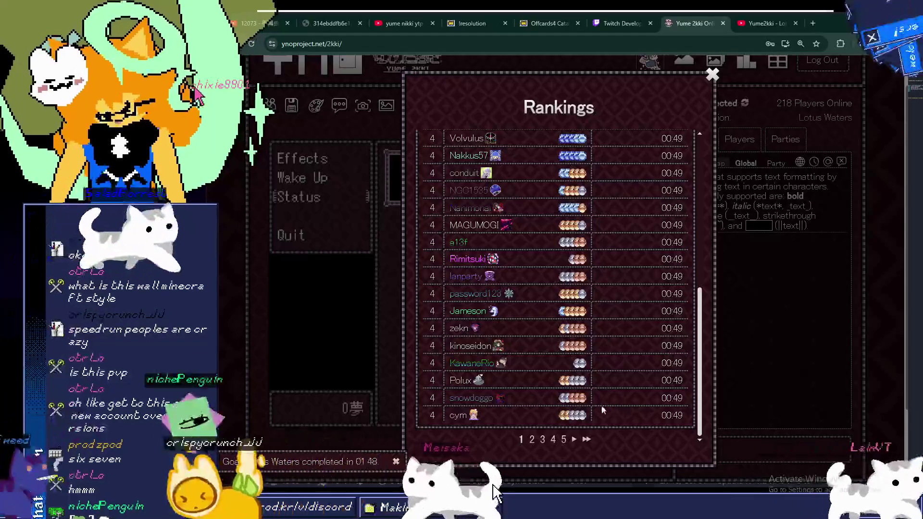
{"action": "left_click", "coordinate": [541, 439]}
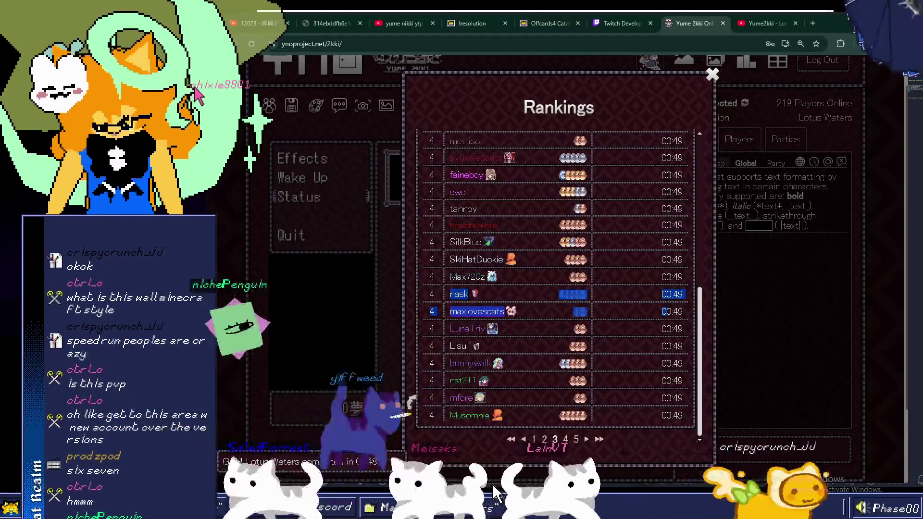
{"action": "left_click_drag", "start_coordinate": [512, 189], "coordinate": [512, 189]}
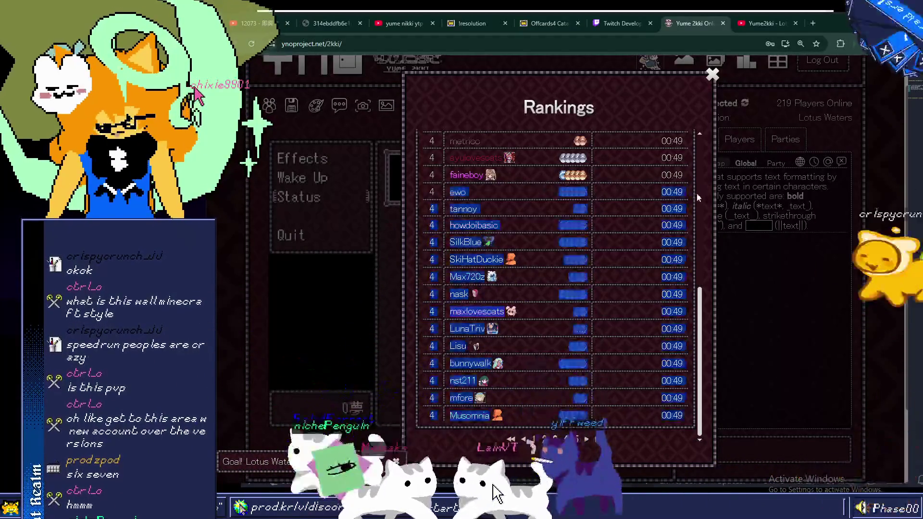
{"action": "scroll", "coordinate": [543, 270], "scroll_direction": "up", "scroll_amount": 2}
{"action": "scroll", "coordinate": [529, 339], "scroll_direction": "down", "scroll_amount": 2}
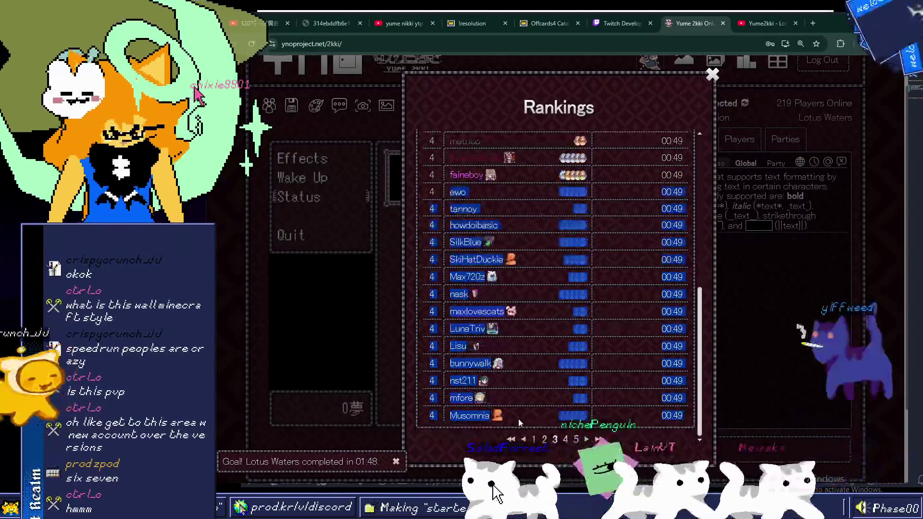
{"action": "scroll", "coordinate": [519, 390], "scroll_direction": "up", "scroll_amount": 5}
Advance the rankings to page 4 and close the game tab.
{"action": "left_click_drag", "start_coordinate": [450, 267], "coordinate": [613, 270]}
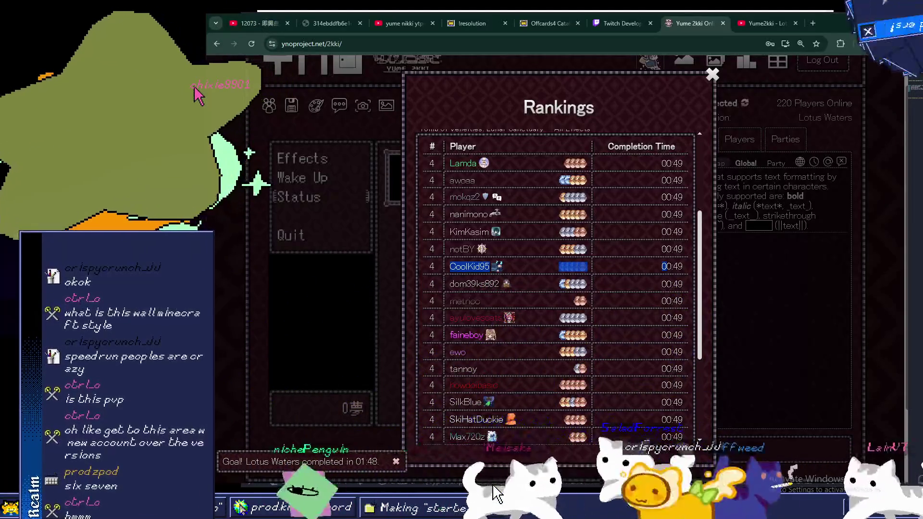
{"action": "scroll", "coordinate": [539, 431], "scroll_direction": "down", "scroll_amount": 3}
{"action": "left_click", "coordinate": [567, 439]}
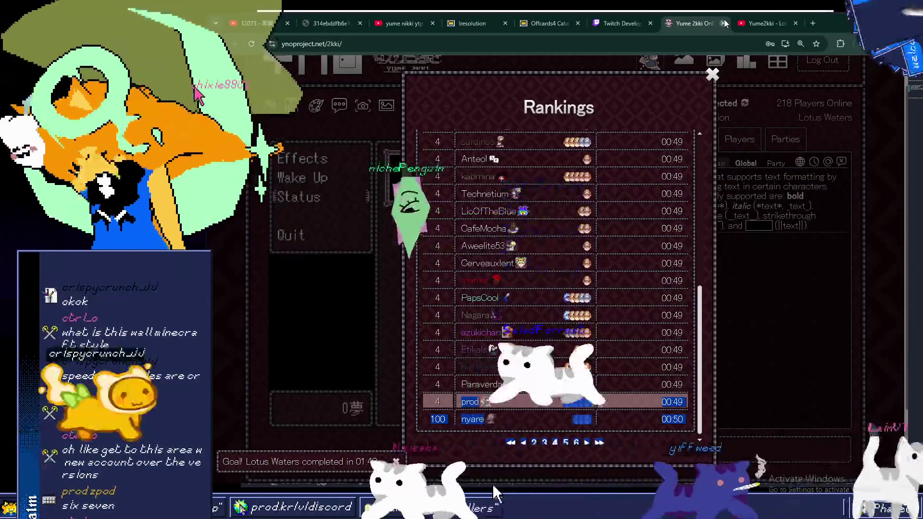
{"action": "key", "text": "ctrl+w"}
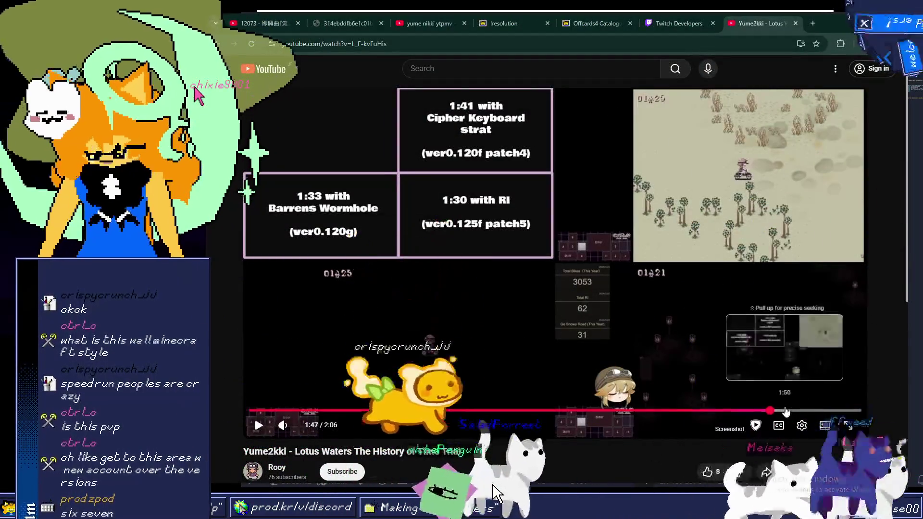
Seek the Lotus Waters video back to about 1:40 and scroll down the page.
{"action": "left_click_drag", "start_coordinate": [593, 410], "coordinate": [779, 417]}
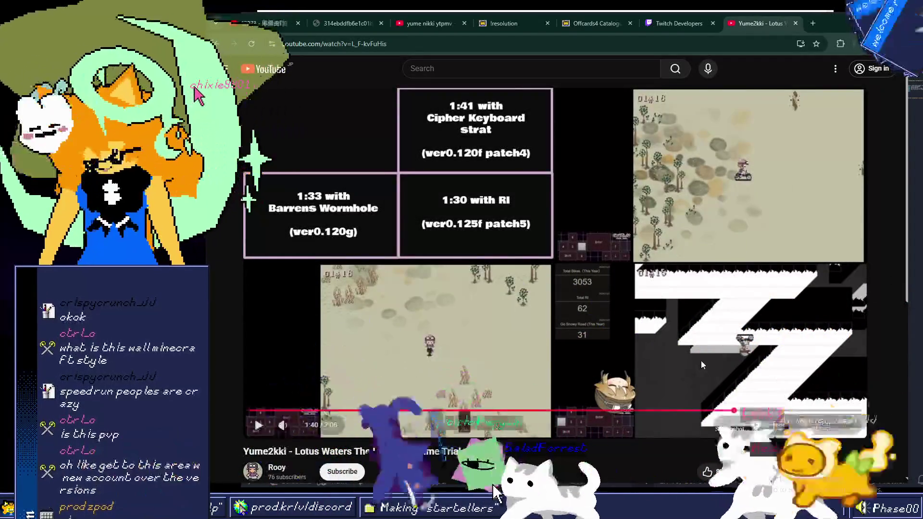
{"action": "left_click_drag", "start_coordinate": [734, 410], "coordinate": [685, 416]}
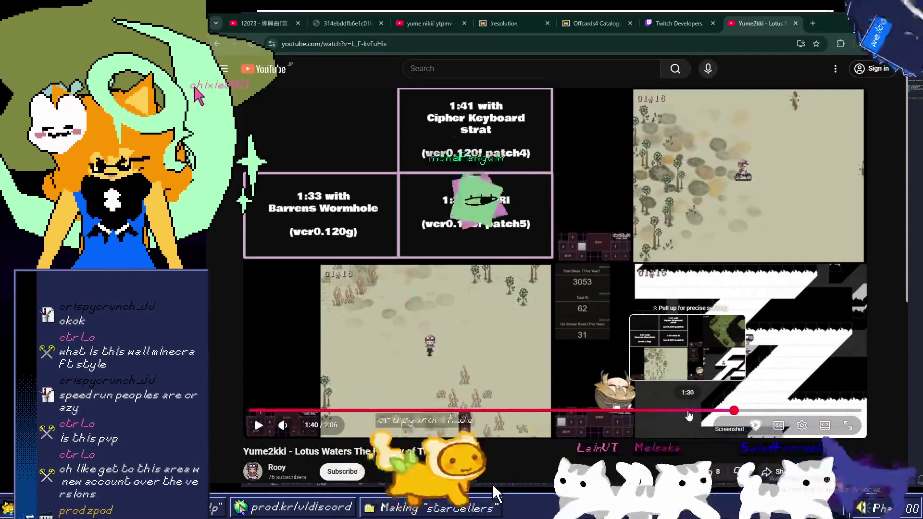
{"action": "scroll", "coordinate": [685, 416], "scroll_direction": "down", "scroll_amount": 5}
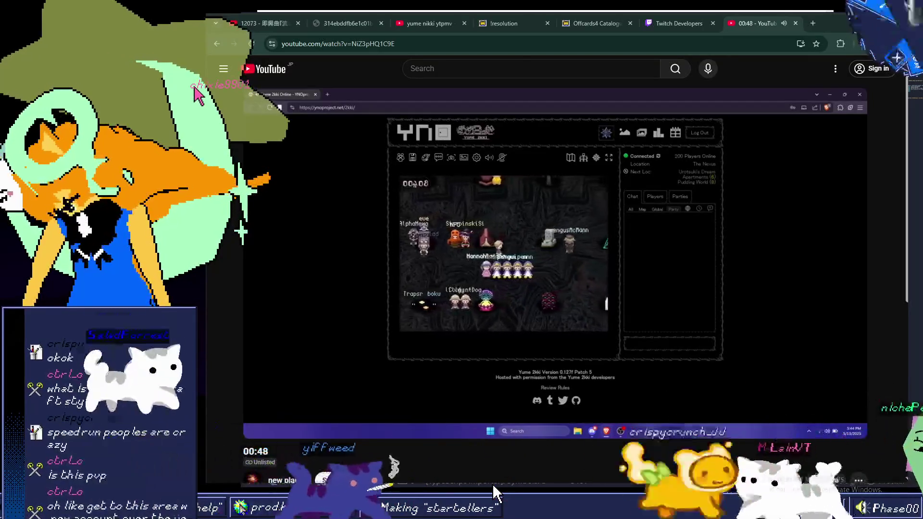
Pause and resume the 00:48 run video several times while watching it to about 1:08.
{"action": "left_click", "coordinate": [710, 302]}
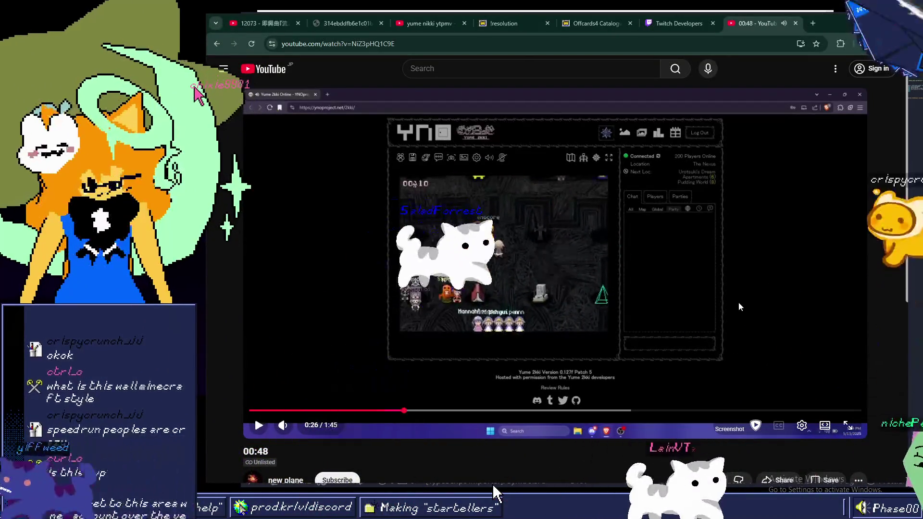
{"action": "left_click", "coordinate": [747, 306]}
{"action": "left_click", "coordinate": [508, 241]}
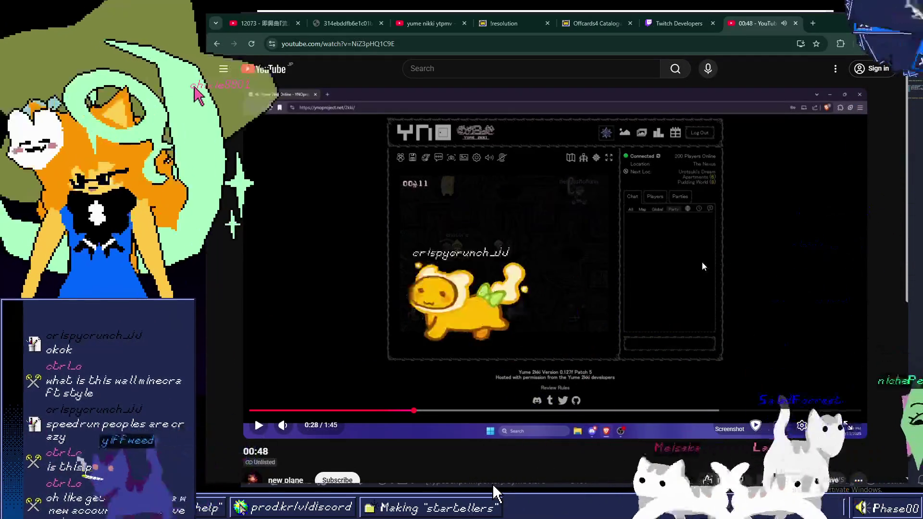
{"action": "left_click", "coordinate": [701, 264]}
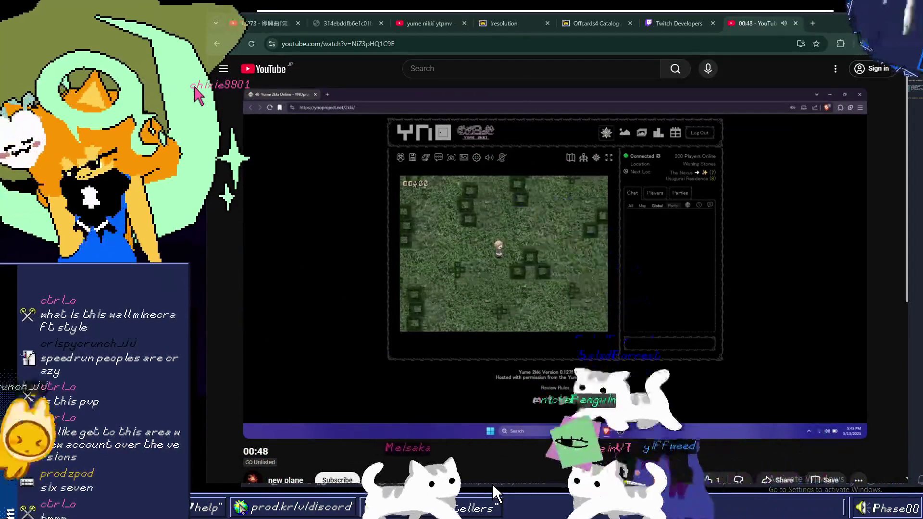
{"action": "left_click", "coordinate": [451, 264]}
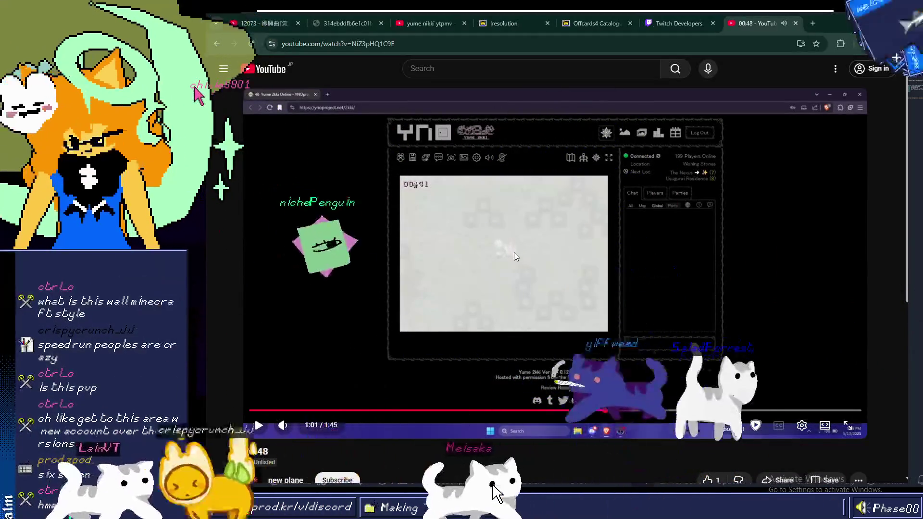
{"action": "left_click", "coordinate": [514, 252]}
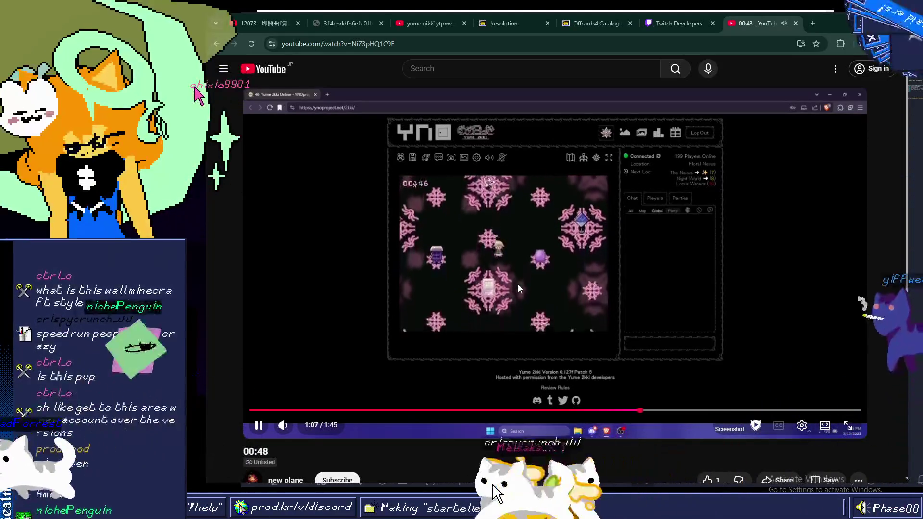
{"action": "left_click", "coordinate": [509, 279]}
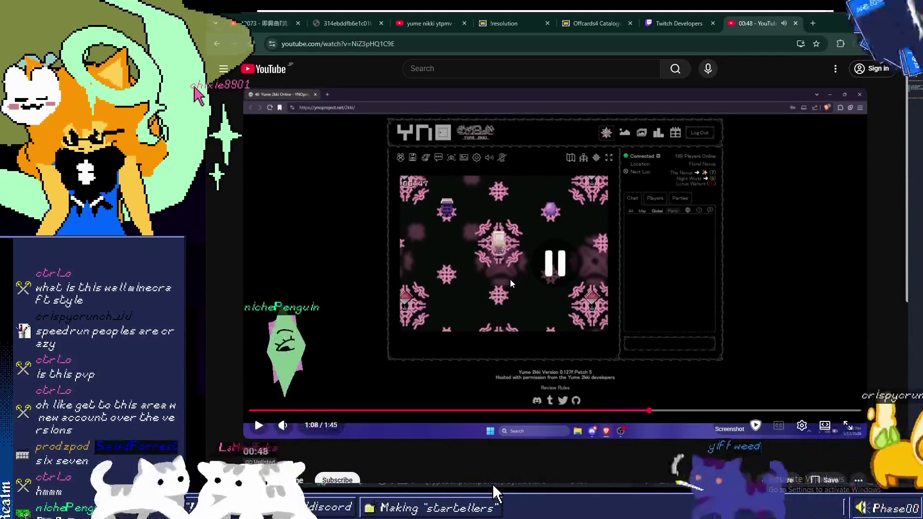
{"action": "left_click", "coordinate": [509, 279]}
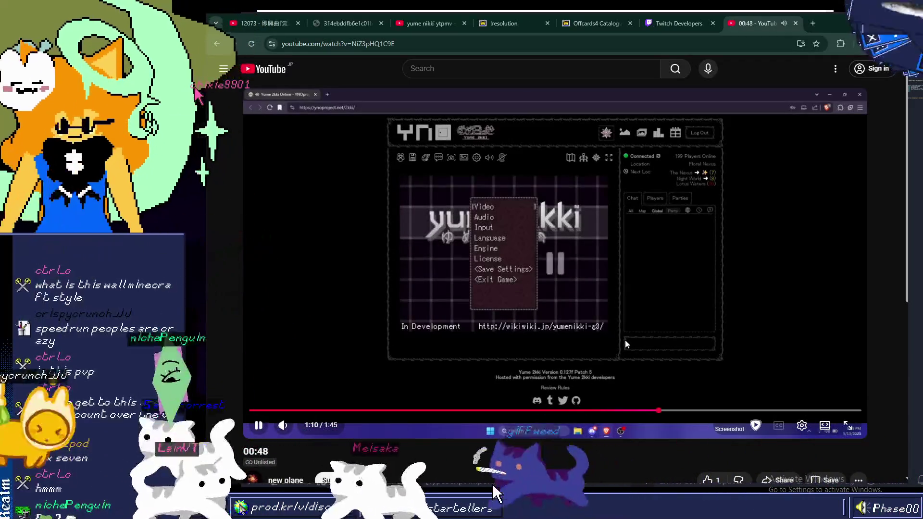
Pause the 00:48 run video at the game's title menu.
{"action": "left_click", "coordinate": [625, 339]}
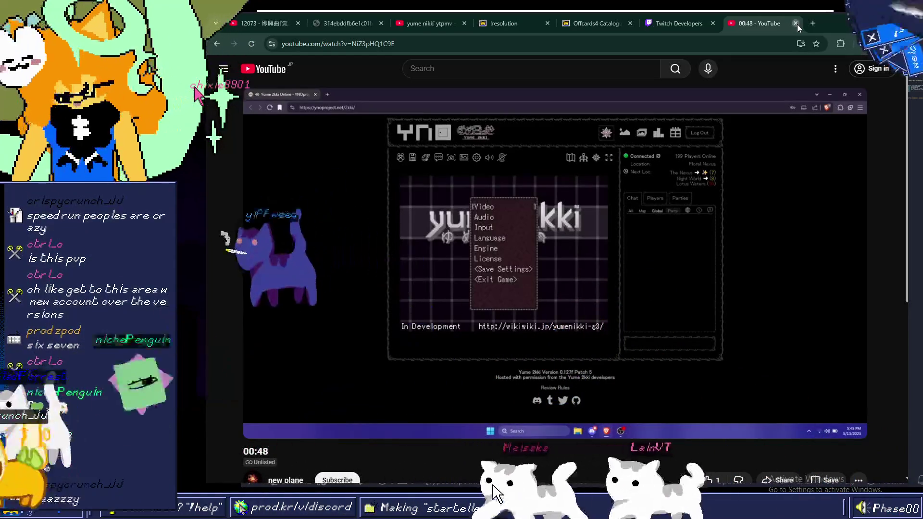
Close YouTube, dismiss the 'Attention, developers!' banner, and close the Twitch Developers tab.
{"action": "left_click", "coordinate": [796, 23]}
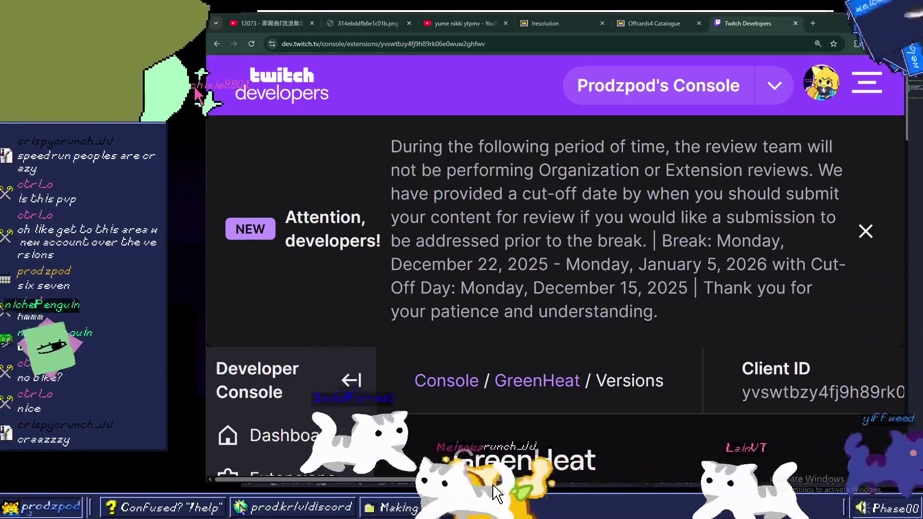
{"action": "left_click", "coordinate": [869, 240]}
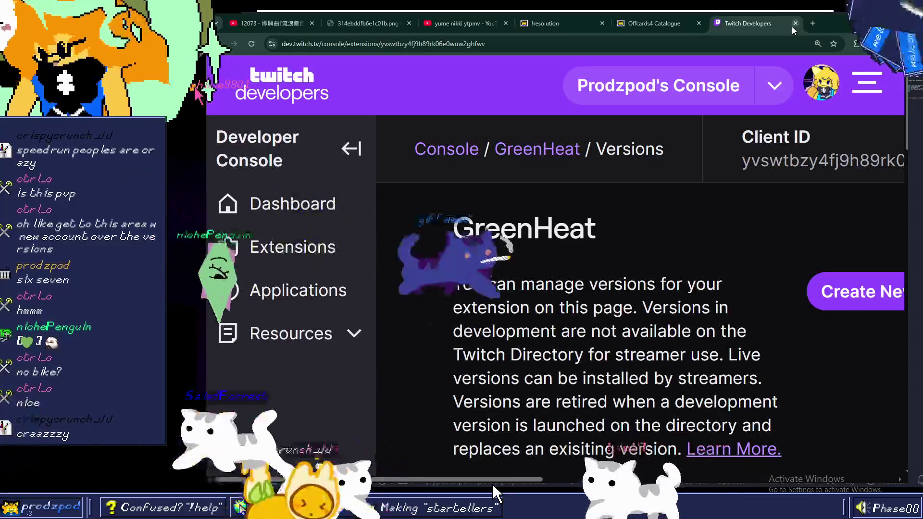
{"action": "left_click", "coordinate": [794, 24]}
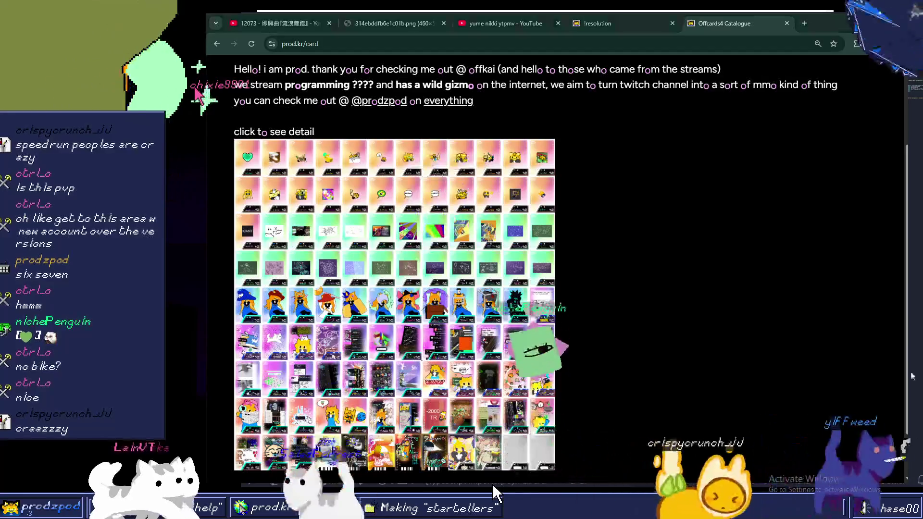
Glance at resolution.pug in the editor, then bring up the Offcards4 Catalogue tab.
{"action": "key", "text": "alt+Tab"}
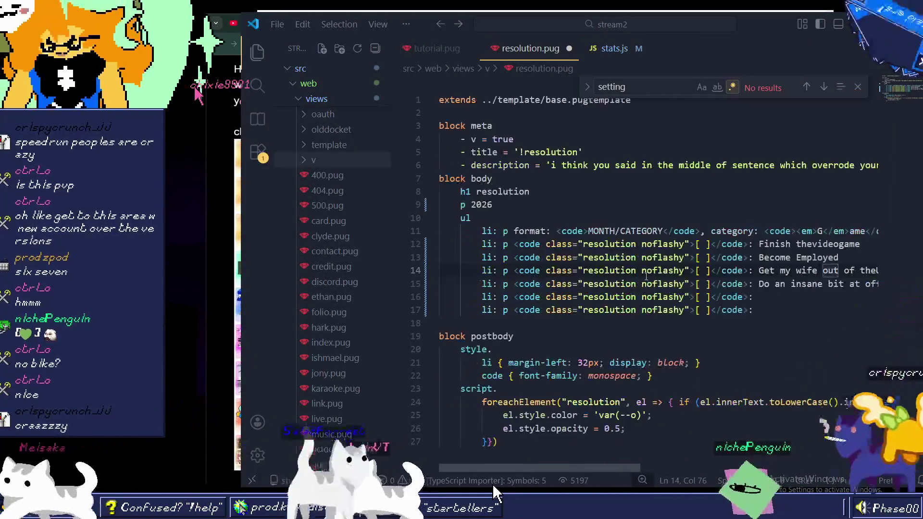
{"action": "key", "text": "alt+Tab"}
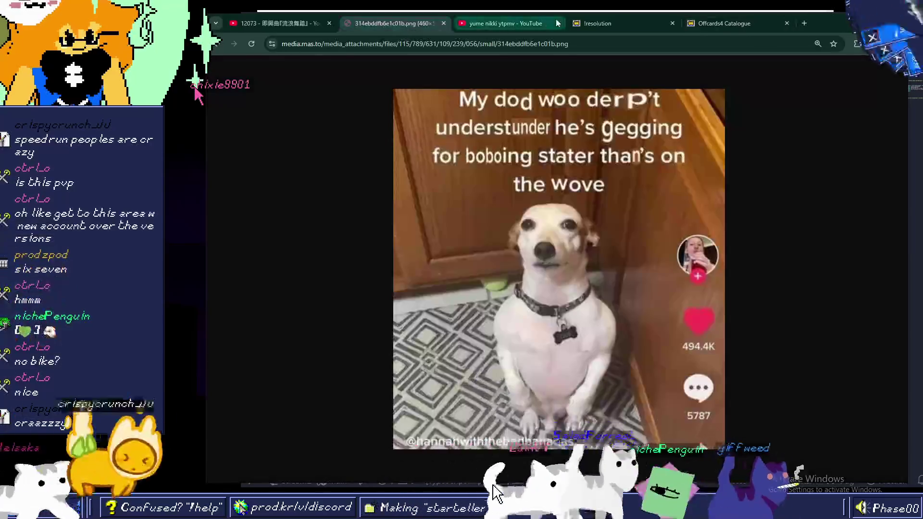
{"action": "left_click", "coordinate": [812, 29]}
{"action": "left_click", "coordinate": [789, 27]}
Close the Offcards4 Catalogue tab and review the rendered resolution page.
{"action": "left_click", "coordinate": [787, 23]}
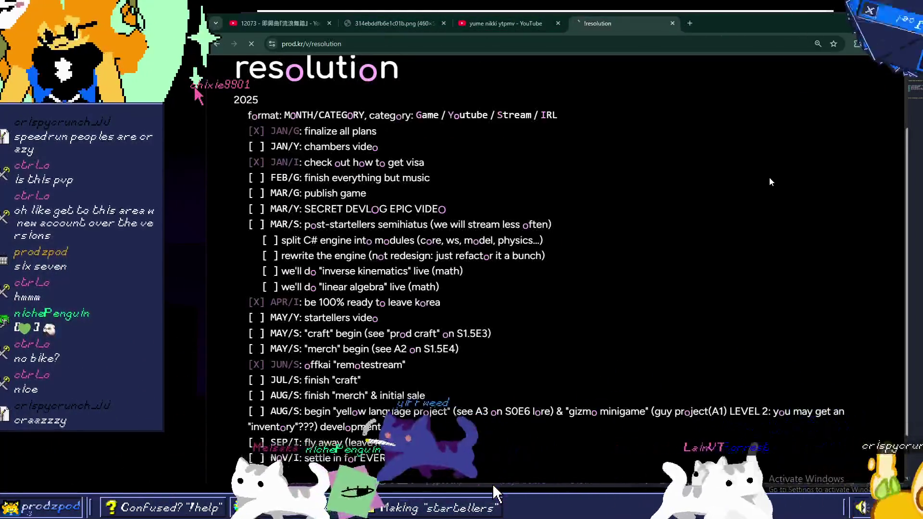
{"action": "scroll", "coordinate": [581, 219], "scroll_direction": "up", "scroll_amount": 2}
{"action": "scroll", "coordinate": [582, 218], "scroll_direction": "down", "scroll_amount": 2}
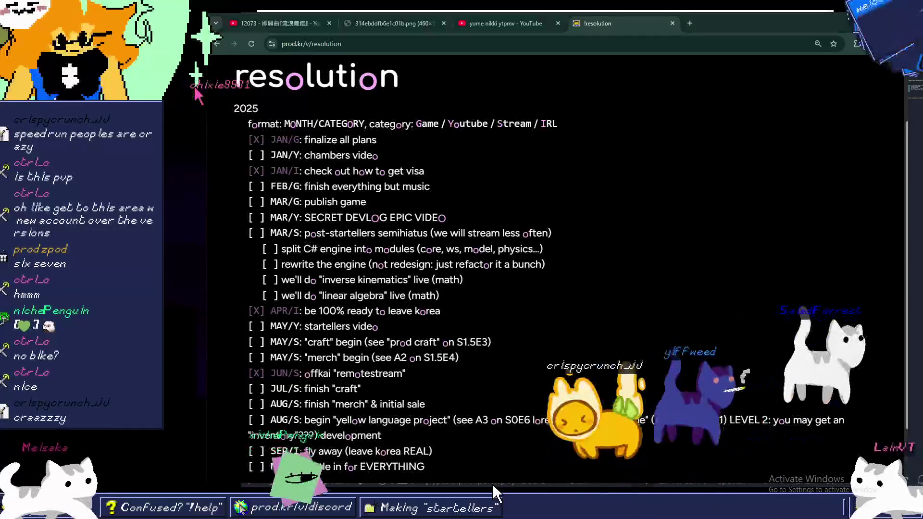
{"action": "key", "text": "alt+Tab"}
{"action": "key", "text": "alt+Tab"}
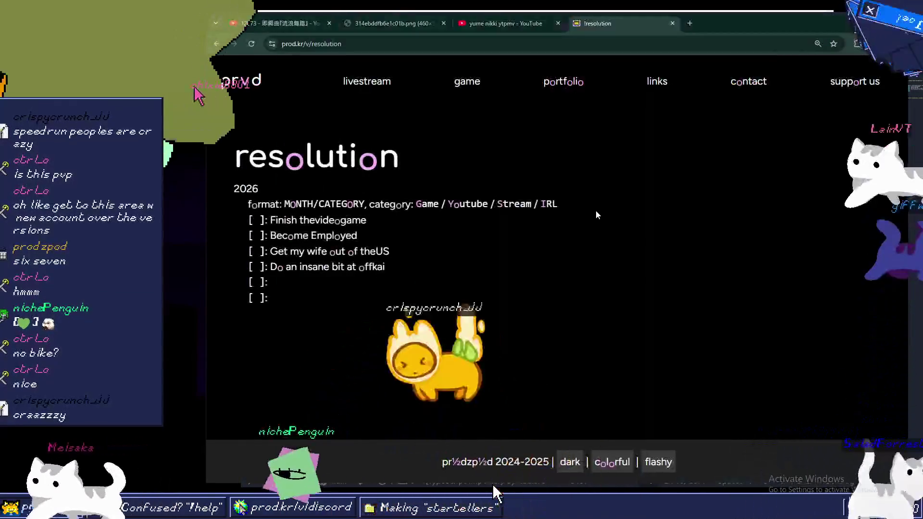
Delete the format line from the 2026 list and highlight the resolution items on the page.
{"action": "key", "text": "alt+Tab"}
{"action": "key", "text": "shift+Down"}
{"action": "key", "text": "BackSpace"}
{"action": "key", "text": "alt+Tab"}
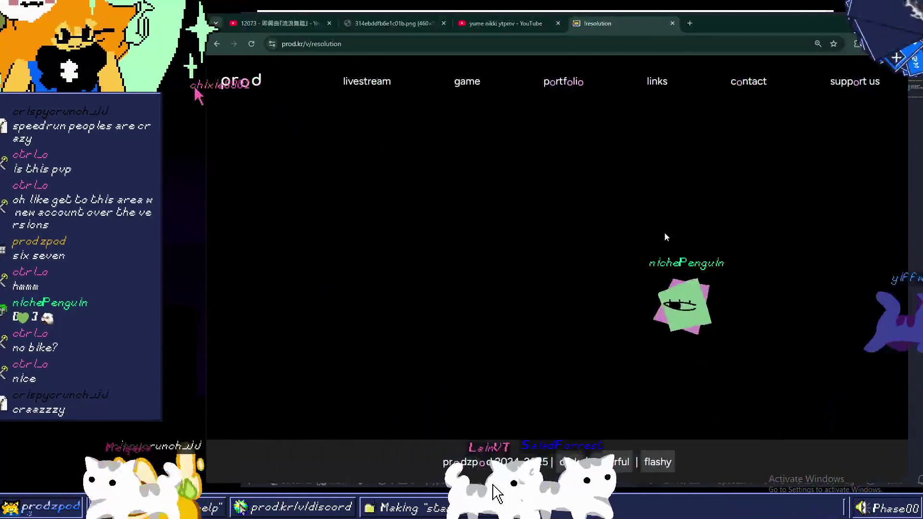
{"action": "left_click_drag", "start_coordinate": [284, 204], "coordinate": [463, 234]}
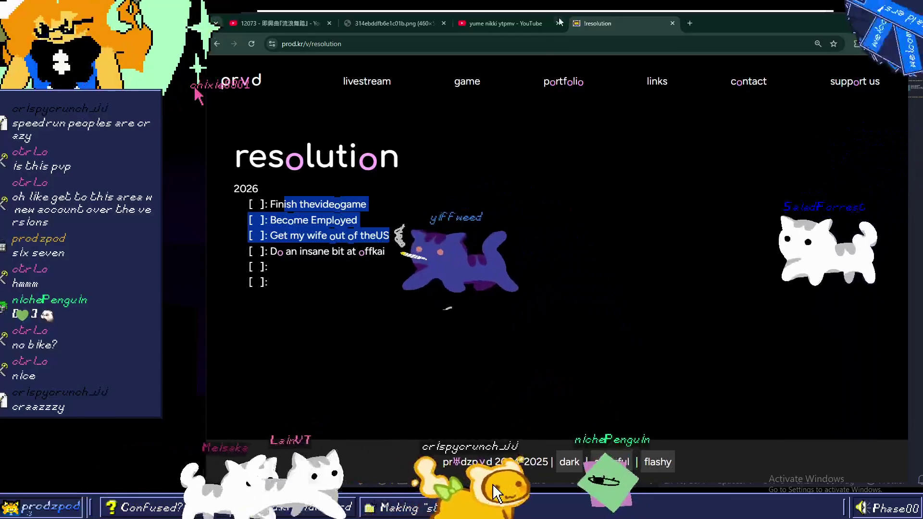
{"action": "left_click_drag", "start_coordinate": [282, 220], "coordinate": [384, 234]}
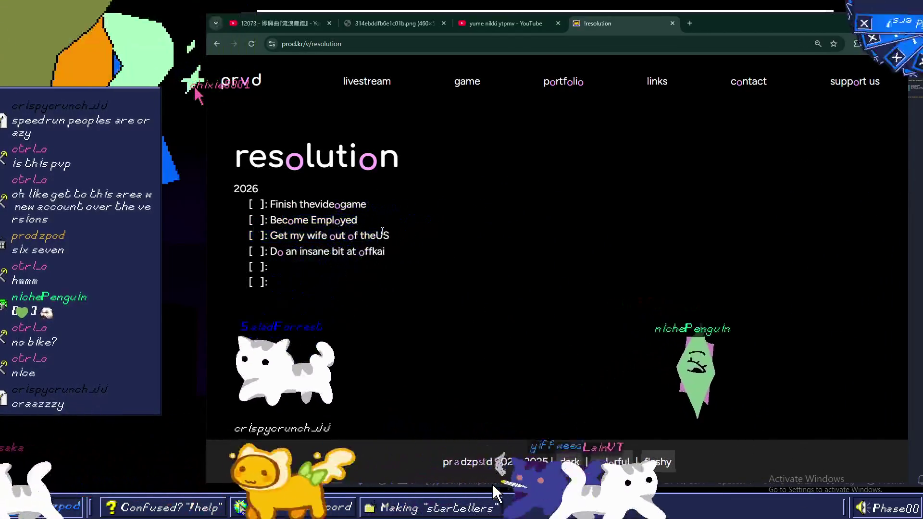
{"action": "left_click_drag", "start_coordinate": [289, 235], "coordinate": [412, 239]}
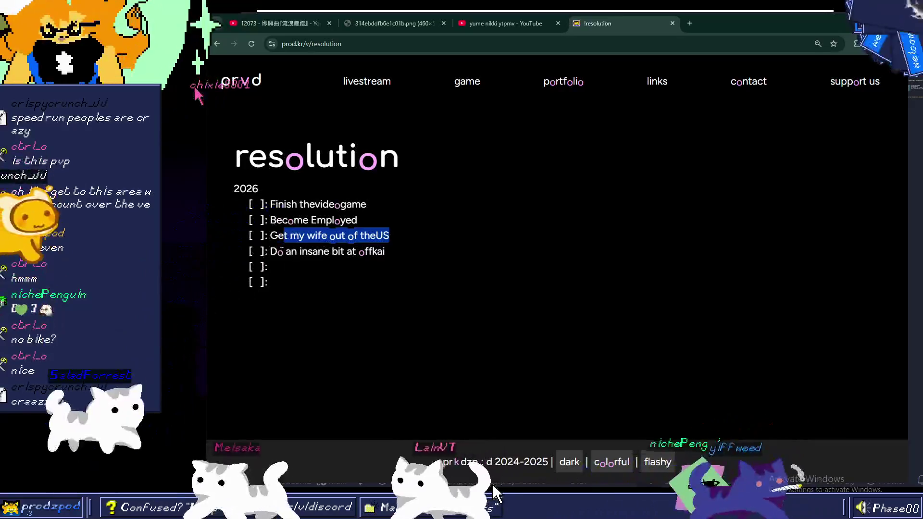
{"action": "key", "text": "alt+Tab"}
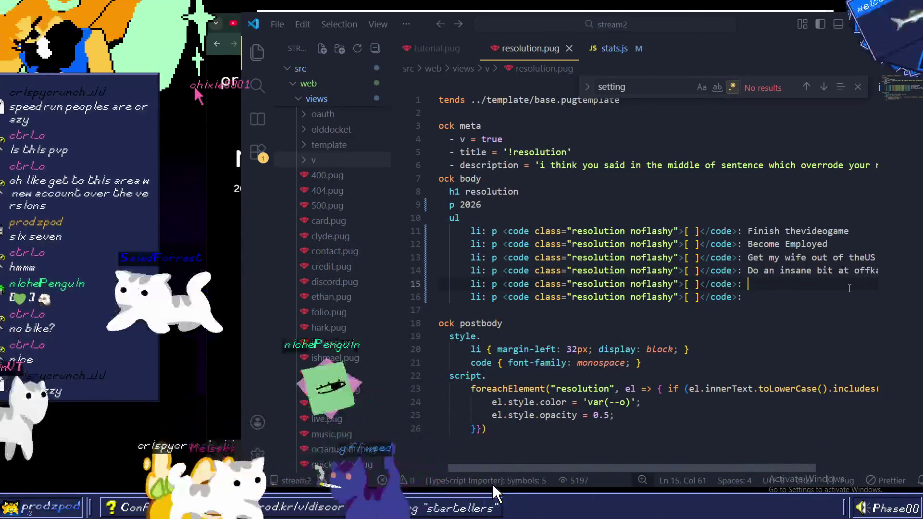
Add a 'Start 2.0 season' item below 'Finish thevideogame'.
{"action": "key", "text": "Up"}
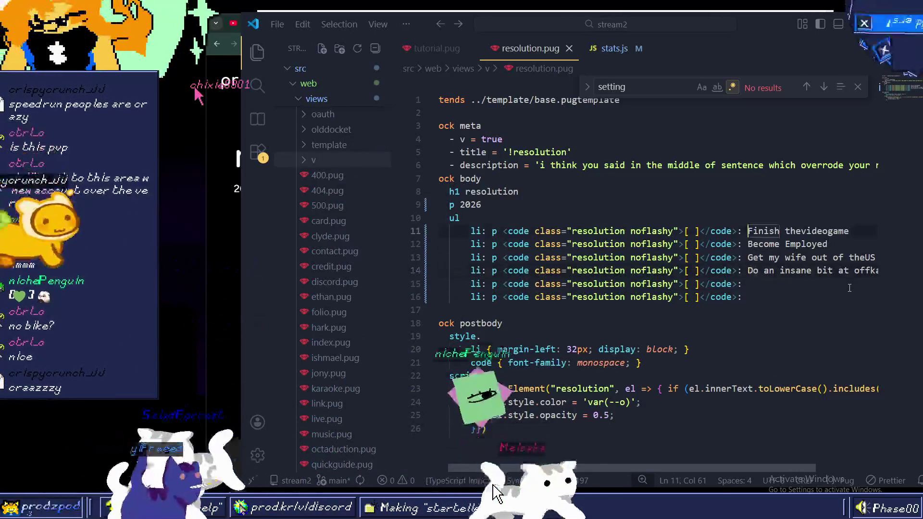
{"action": "type", "text": "offkai"}
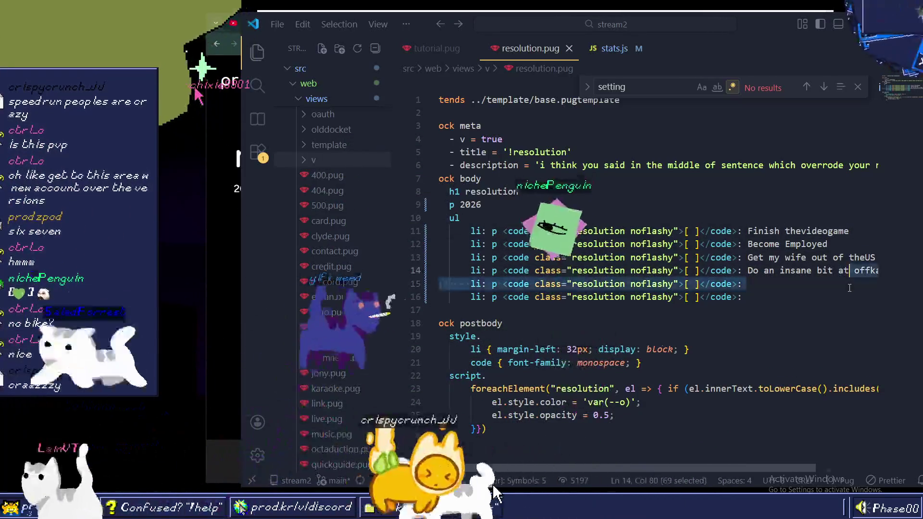
{"action": "key", "text": "Return"}
{"action": "type", "text": "li: p <code class=\"resolution noflashy\">[ ]</code>:"}
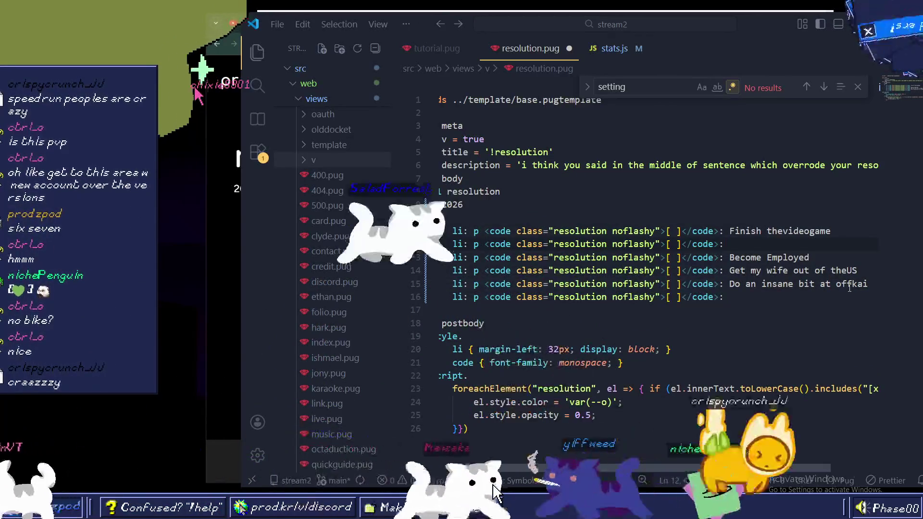
{"action": "type", "text": "Start 2.0 season"}
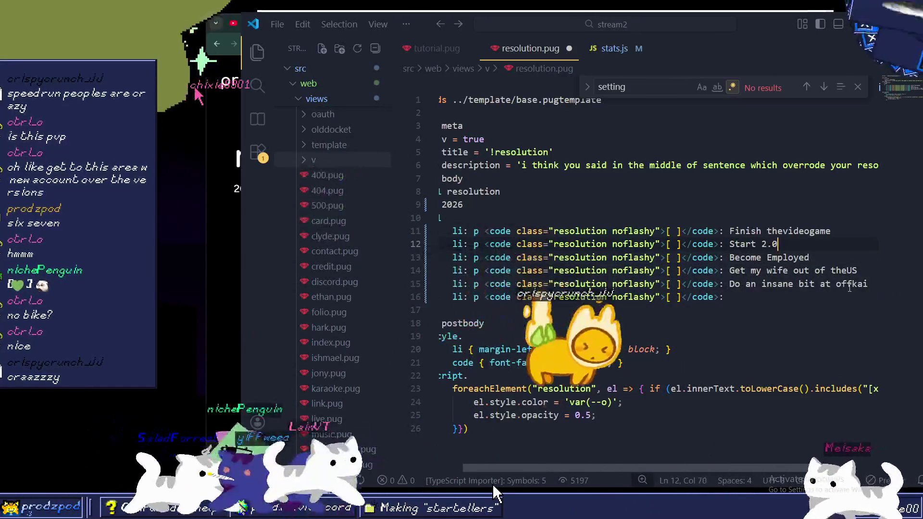
Remove the leftover empty list item near the offkai entry.
{"action": "left_click", "coordinate": [850, 297]}
{"action": "key", "text": "shift+Up"}
{"action": "key", "text": "shift+End"}
{"action": "key", "text": "BackSpace"}
{"action": "key", "text": "Escape"}
{"action": "key", "text": "Up"}
{"action": "key", "text": "Up"}
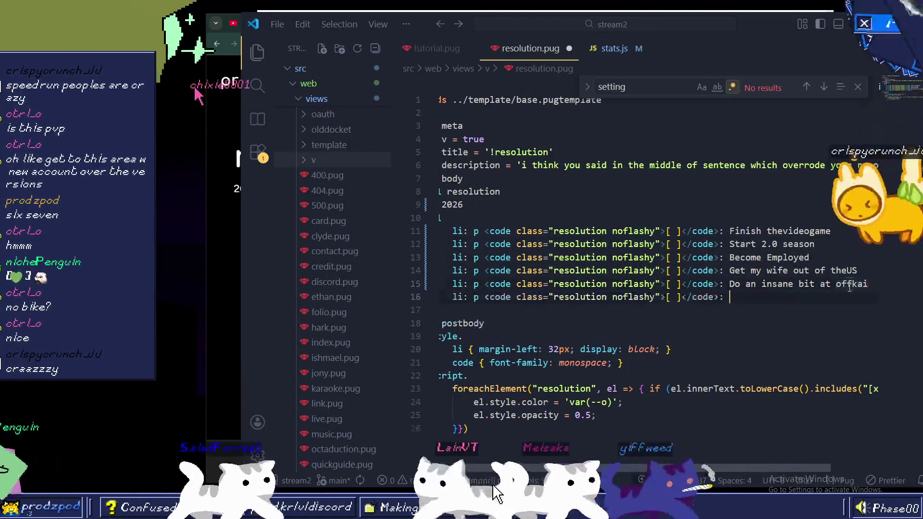
Add blank list items, move one to the top, and type 'make cool gizmo' into it.
{"action": "key", "text": "Return"}
{"action": "key", "text": "ctrl+v"}
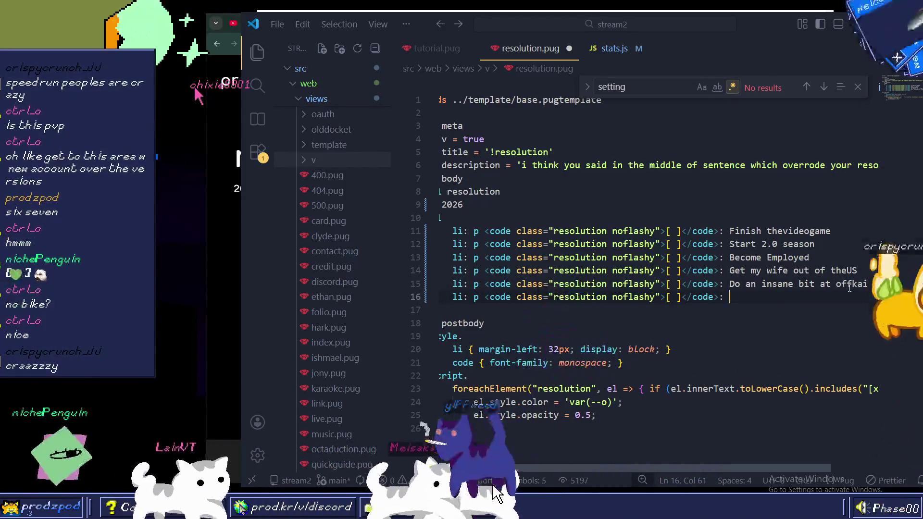
{"action": "key", "text": "Return"}
{"action": "type", "text": "li: p <code class=\"resolution noflashy\">[ ]</code>:"}
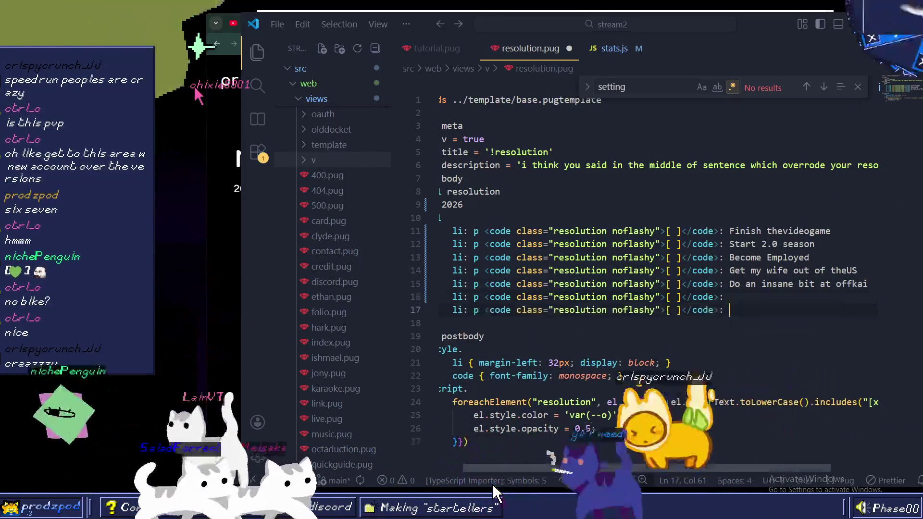
{"action": "key", "text": "Down"}
{"action": "key", "text": "Down"}
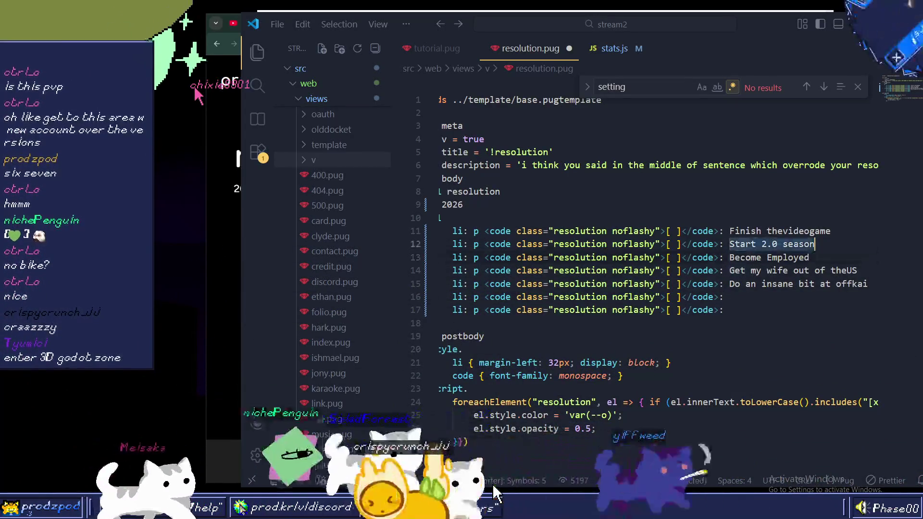
{"action": "key", "text": "Down"}
{"action": "key", "text": "Down"}
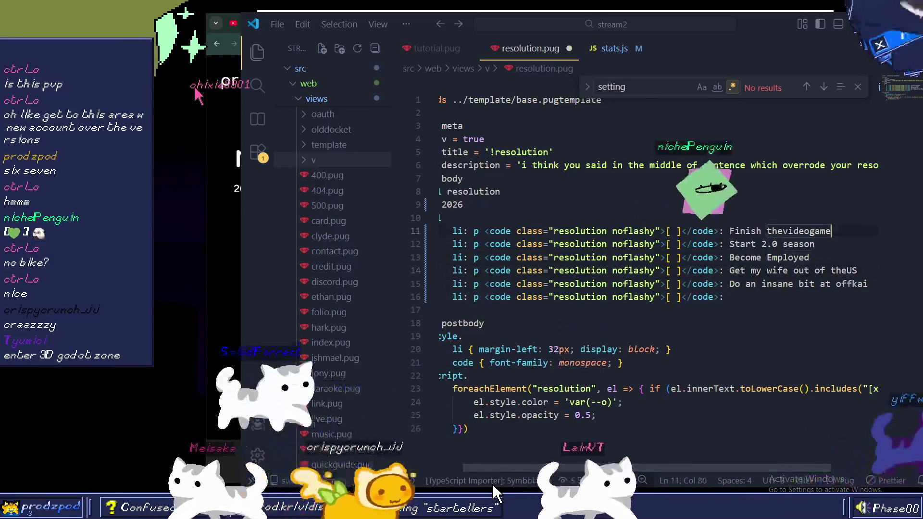
{"action": "key", "text": "alt+Up"}
{"action": "key", "text": "alt+Up"}
{"action": "key", "text": "alt+Up"}
{"action": "key", "text": "Down"}
{"action": "key", "text": "Down"}
{"action": "key", "text": "End"}
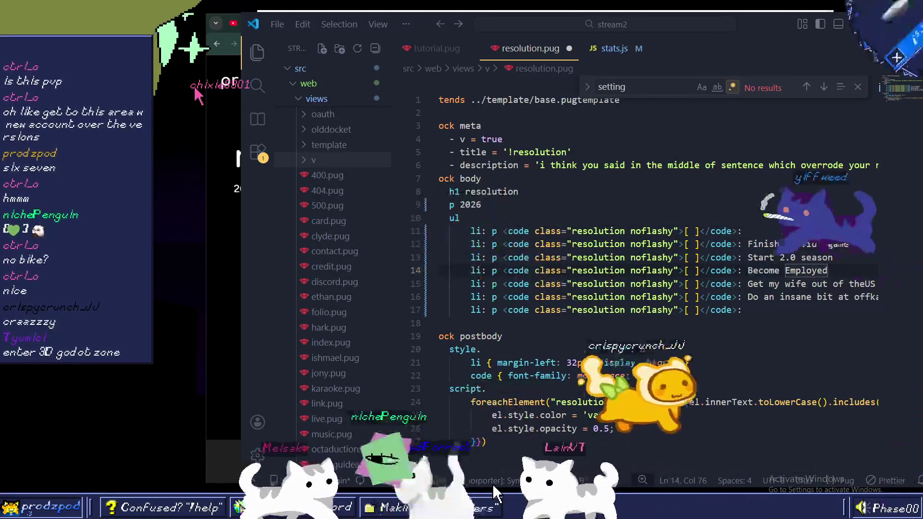
{"action": "key", "text": "Up"}
{"action": "key", "text": "Up"}
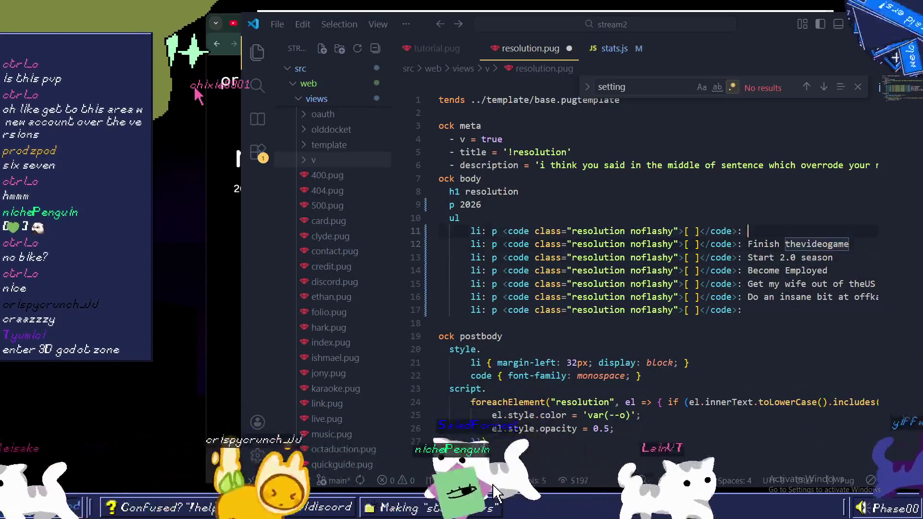
{"action": "type", "text": "make cool gizmo"}
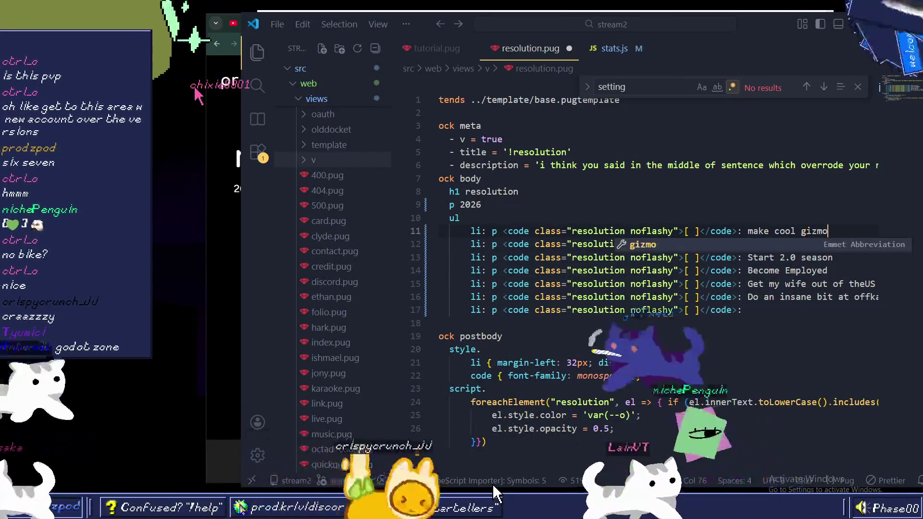
Add a 'talk with friend' item after the theUS item.
{"action": "key", "text": "Escape"}
{"action": "key", "text": "Down"}
{"action": "key", "text": "Down"}
{"action": "key", "text": "Down"}
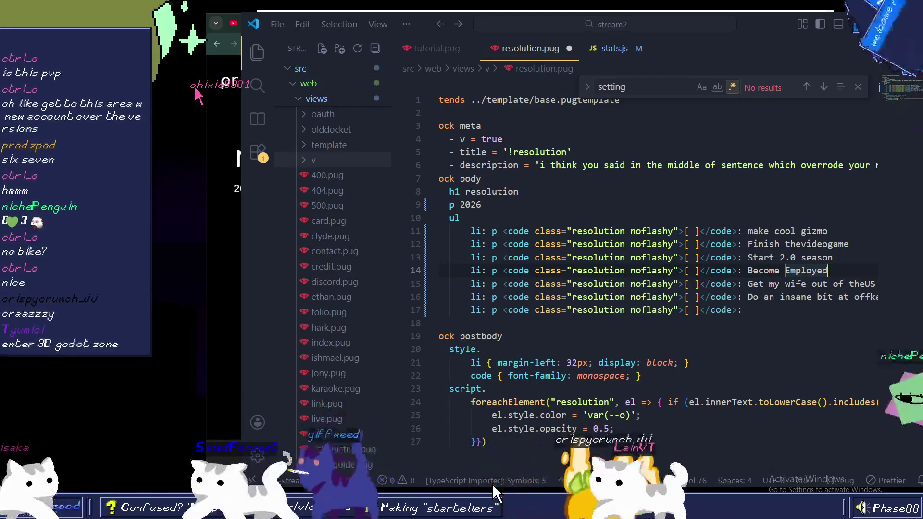
{"action": "key", "text": "End"}
{"action": "key", "text": "Return"}
{"action": "type", "text": "li: p <code class=\"resolution noflashy\">[ ]</code>:"}
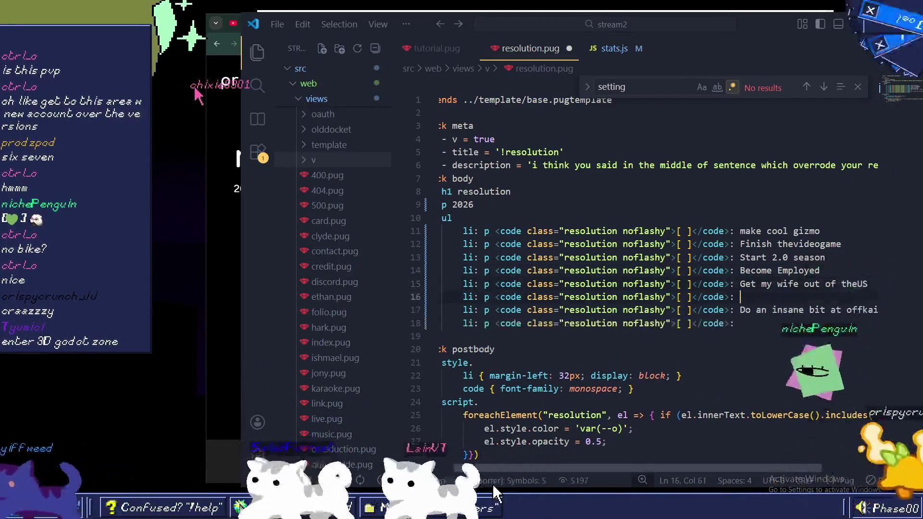
{"action": "type", "text": "talk with friend"}
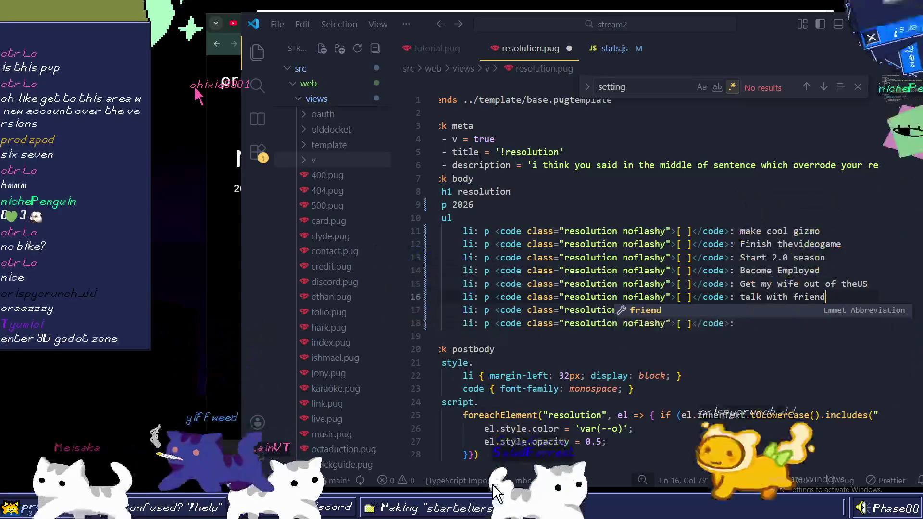
Delete the extra empty item, then remove and restore the Become Employed and theUS items.
{"action": "key", "text": "Escape"}
{"action": "key", "text": "Down"}
{"action": "key", "text": "Down"}
{"action": "key", "text": "ctrl+shift+k"}
{"action": "key", "text": "Up"}
{"action": "key", "text": "Up"}
{"action": "key", "text": "shift+Up"}
{"action": "key", "text": "shift+Up"}
{"action": "key", "text": "BackSpace"}
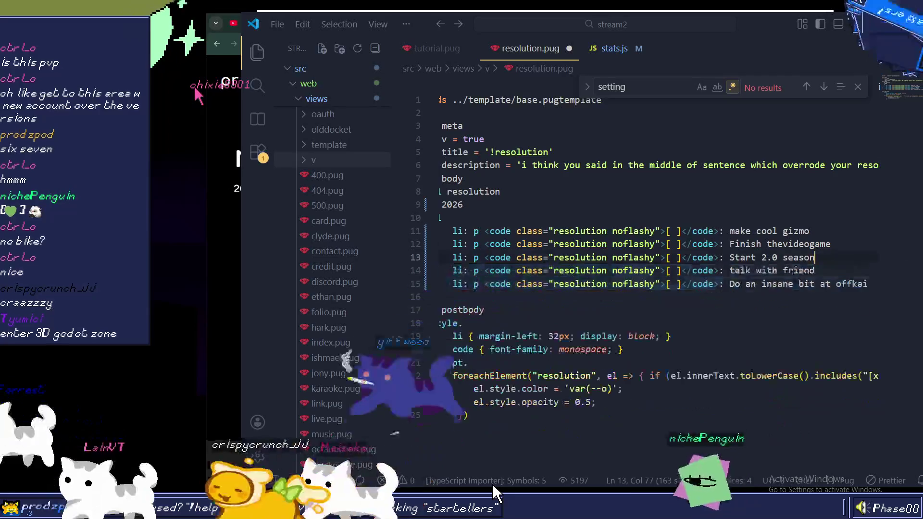
{"action": "key", "text": "ctrl+z"}
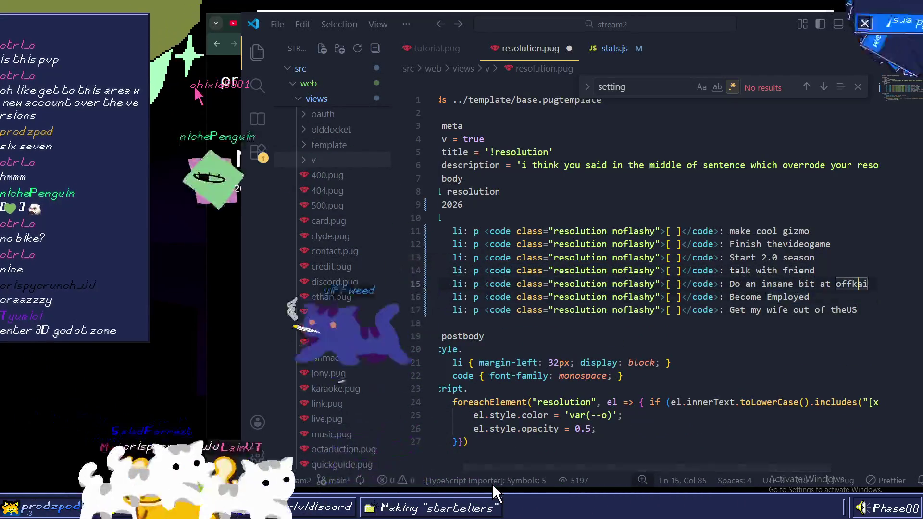
Add 'host many collab that is gizmo centered' as a new item below the offkai line.
{"action": "key", "text": "Return"}
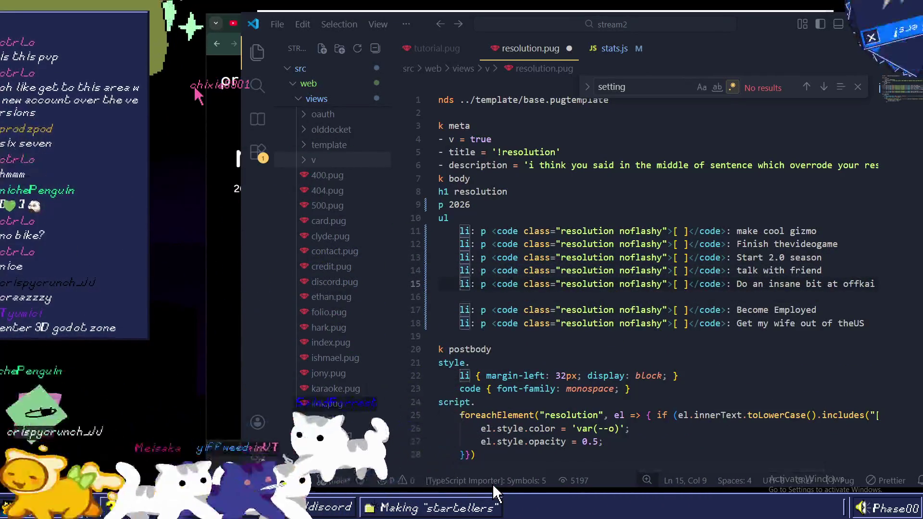
{"action": "key", "text": "shift+End"}
{"action": "key", "text": "ctrl+shift+Left"}
{"action": "key", "text": "ctrl+c"}
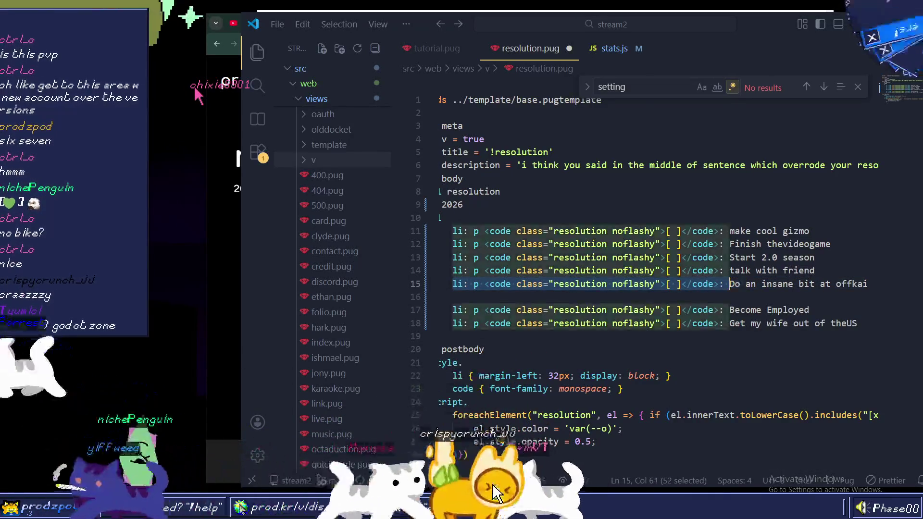
{"action": "key", "text": "Down"}
{"action": "key", "text": "ctrl+v"}
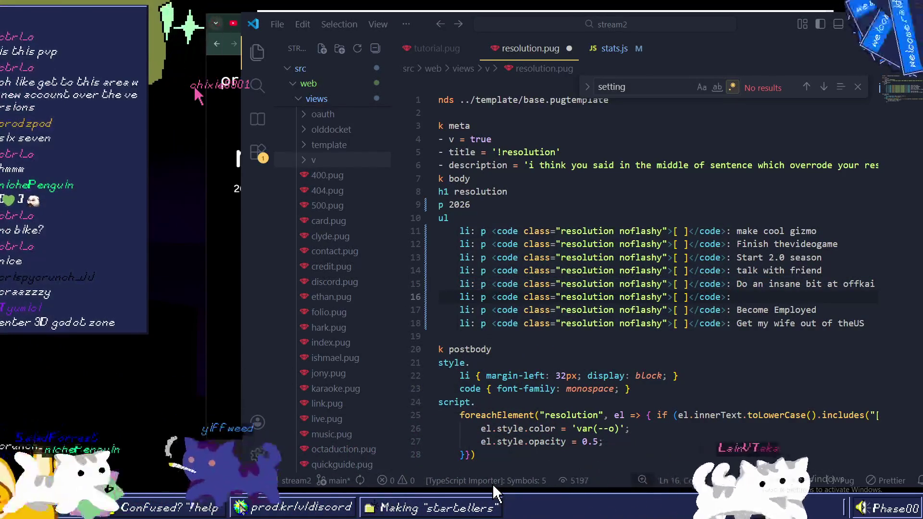
{"action": "type", "text": "host a collab"}
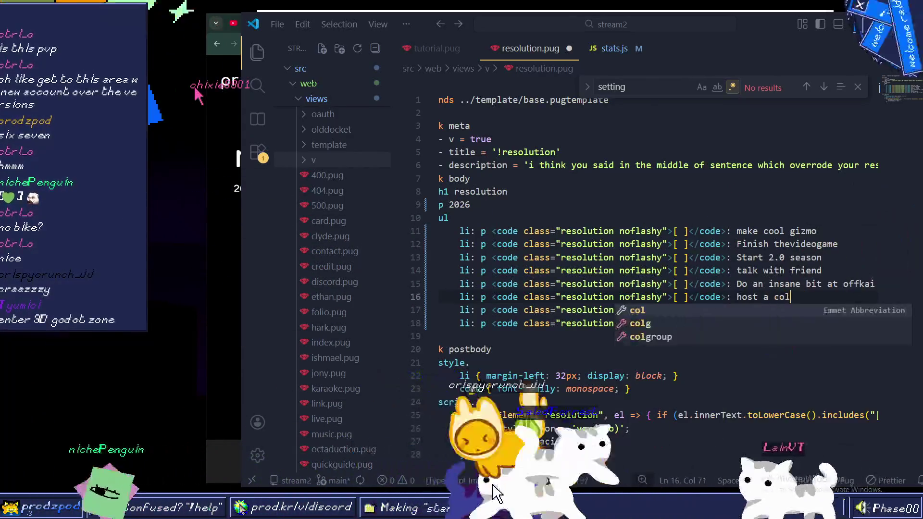
{"action": "key", "text": "BackSpace"}
{"action": "key", "text": "BackSpace"}
{"action": "type", "text": "many collab "}
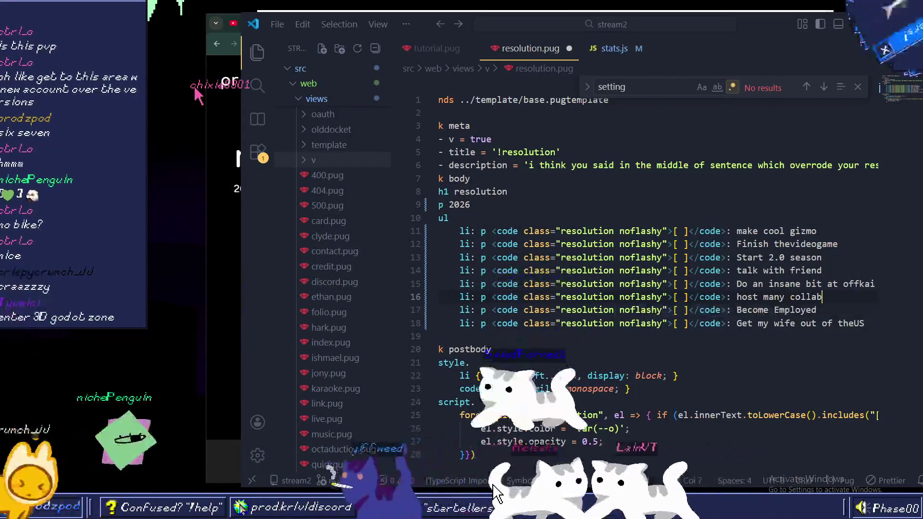
{"action": "type", "text": "t"}
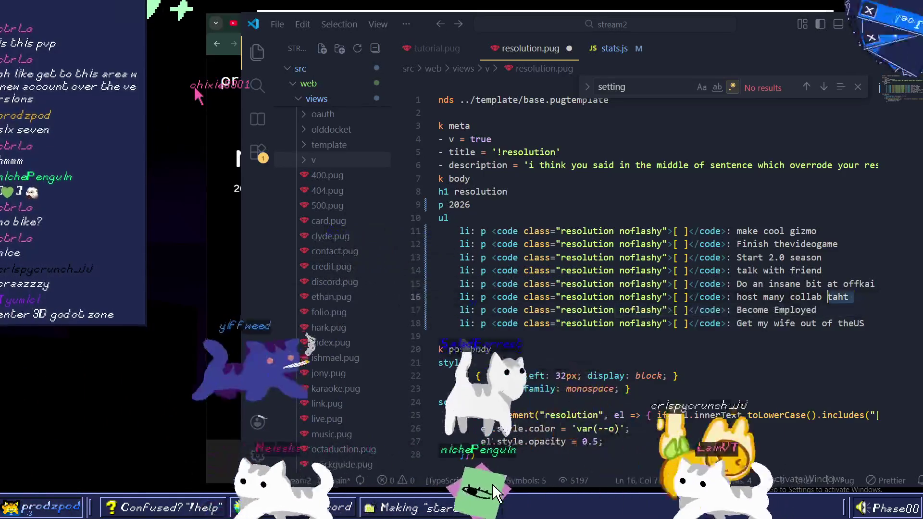
{"action": "type", "text": "hat is gizmo cent"}
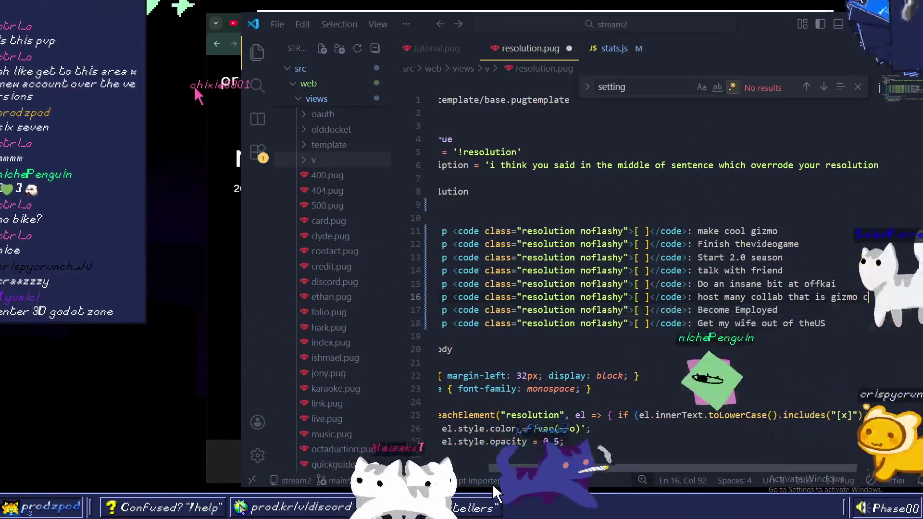
{"action": "type", "text": "ered"}
{"action": "key", "text": "Up"}
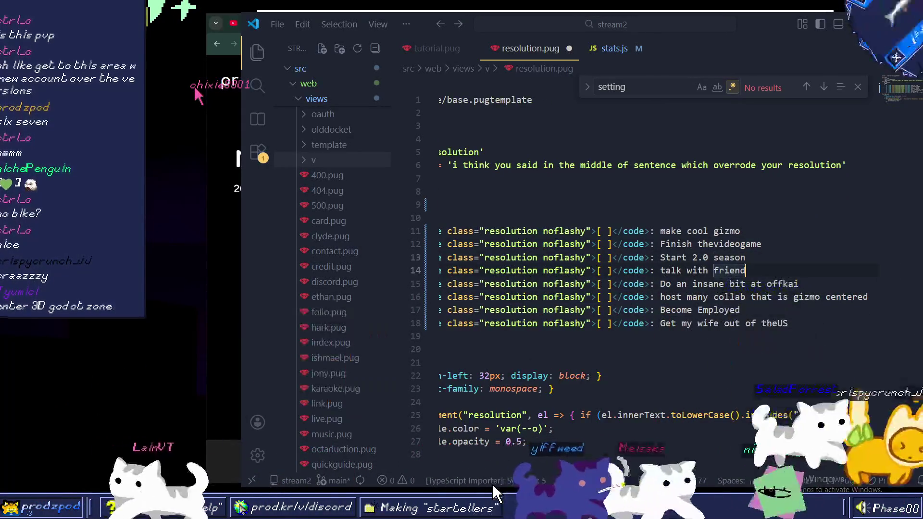
{"action": "key", "text": "Home"}
Nest the three items below 'make cool gizmo' one level deeper.
{"action": "key", "text": "Tab"}
{"action": "key", "text": "Down"}
{"action": "key", "text": "Home"}
{"action": "key", "text": "Tab"}
{"action": "key", "text": "Down"}
{"action": "key", "text": "Home"}
{"action": "key", "text": "Tab"}
Indent the offkai, collab and last list items one level.
{"action": "key", "text": "Down"}
{"action": "key", "text": "Down"}
{"action": "key", "text": "Home"}
{"action": "key", "text": "Tab"}
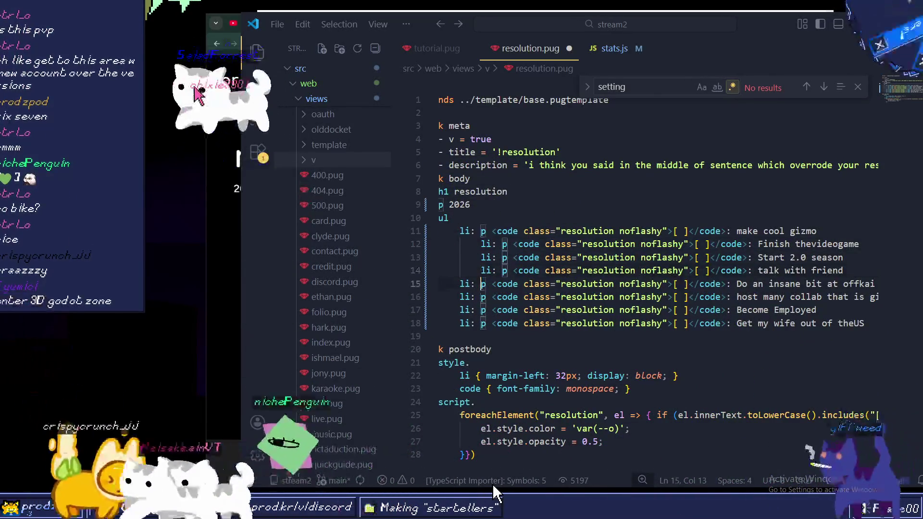
{"action": "key", "text": "Down"}
{"action": "key", "text": "Home"}
{"action": "key", "text": "Tab"}
{"action": "key", "text": "Down"}
{"action": "key", "text": "Home"}
{"action": "key", "text": "Tab"}
{"action": "key", "text": "End"}
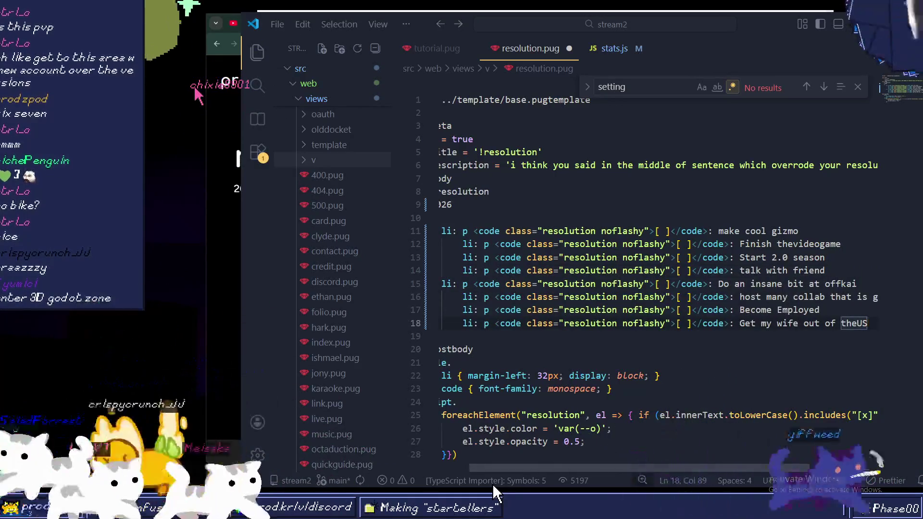
{"action": "key", "text": "Up"}
{"action": "key", "text": "Up"}
{"action": "key", "text": "Up"}
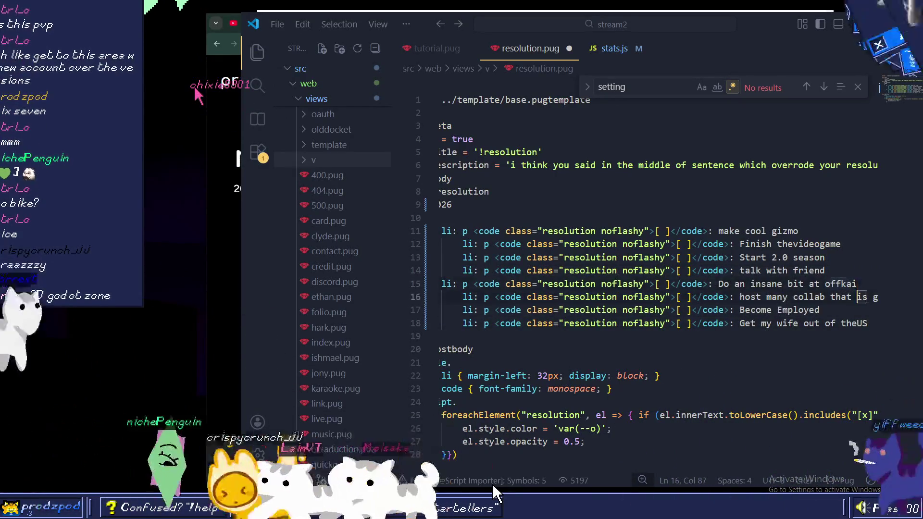
Outdent the collab line and make 'talk with friend' and 'Become Employed' top-level items.
{"action": "key", "text": "Home"}
{"action": "key", "text": "BackSpace"}
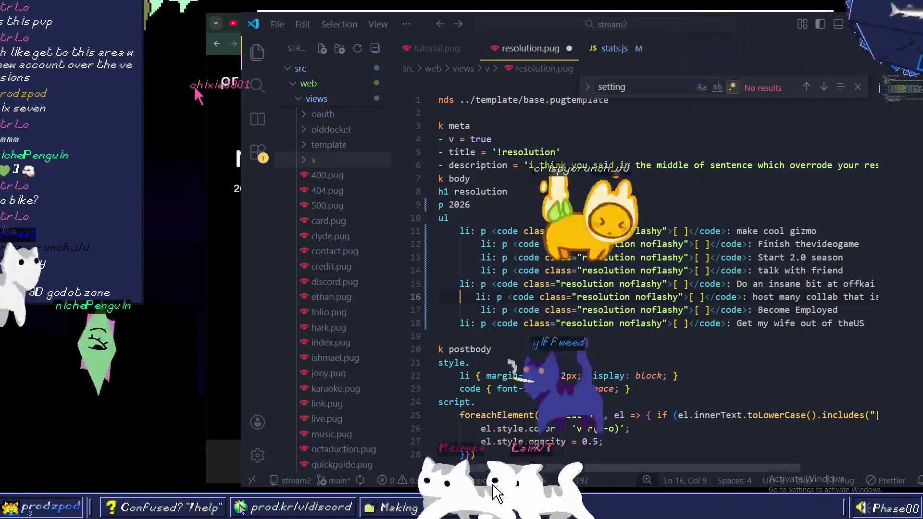
{"action": "key", "text": "Up"}
{"action": "key", "text": "Up"}
{"action": "key", "text": "Home"}
{"action": "key", "text": "BackSpace"}
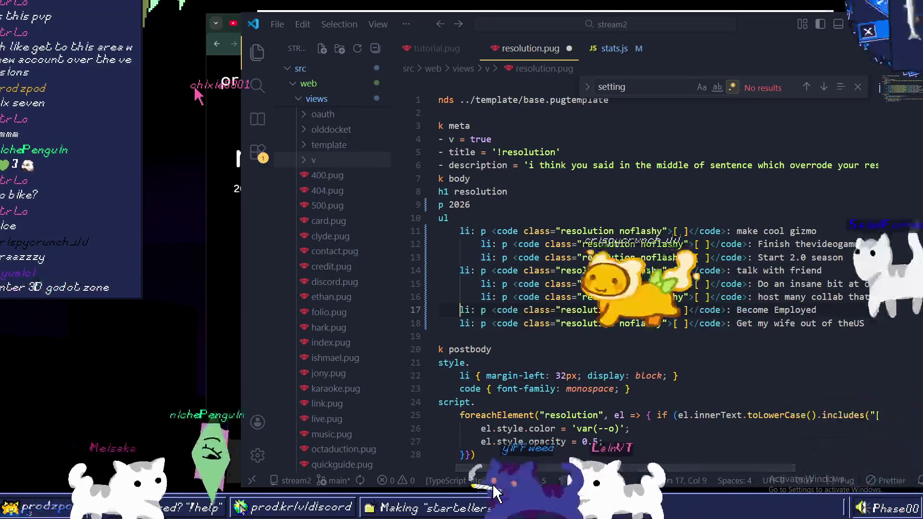
{"action": "key", "text": "BackSpace"}
{"action": "key", "text": "Down"}
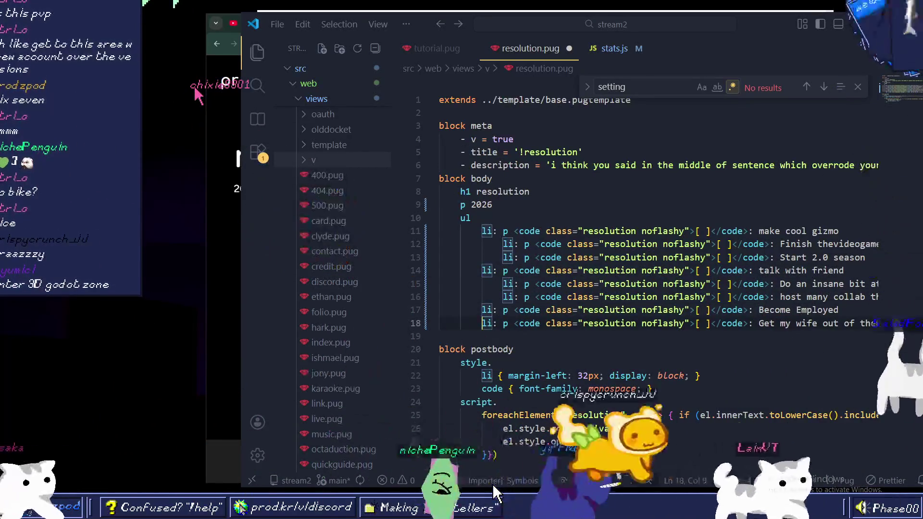
Move 'Get my wife out of theUS' above 'Become Employed' and nest 'Become Employed' under it.
{"action": "key", "text": "alt+Up"}
{"action": "key", "text": "Down"}
{"action": "key", "text": "Tab"}
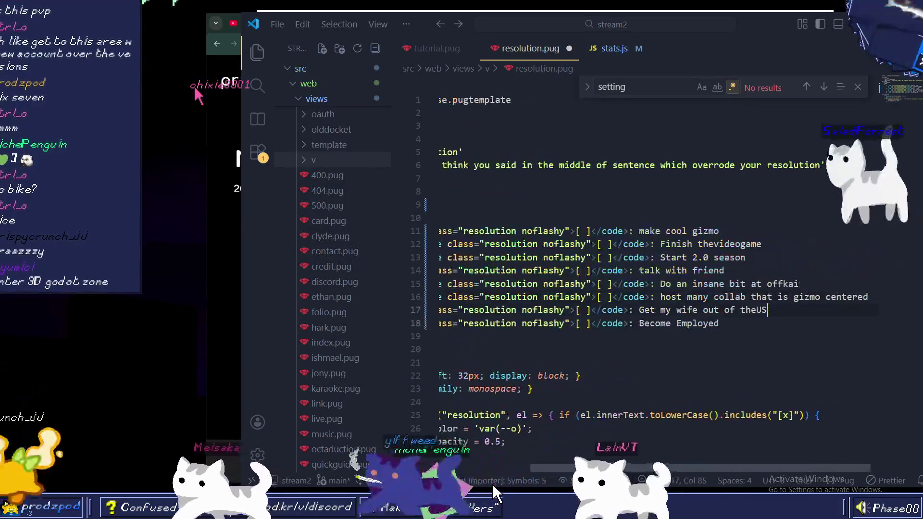
{"action": "key", "text": "End"}
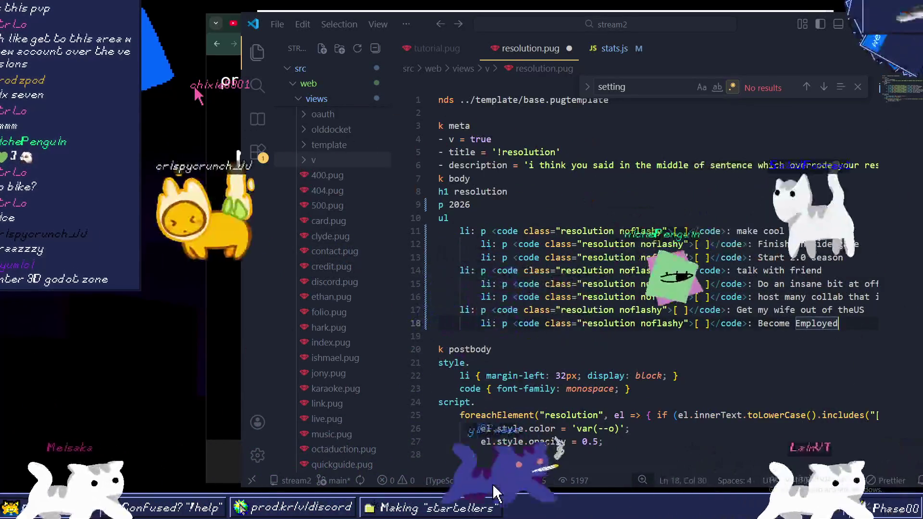
Save resolution.pug, view the rendered page, then insert 'li:' on line 12.
{"action": "key", "text": "ctrl+s"}
{"action": "key", "text": "alt+Tab"}
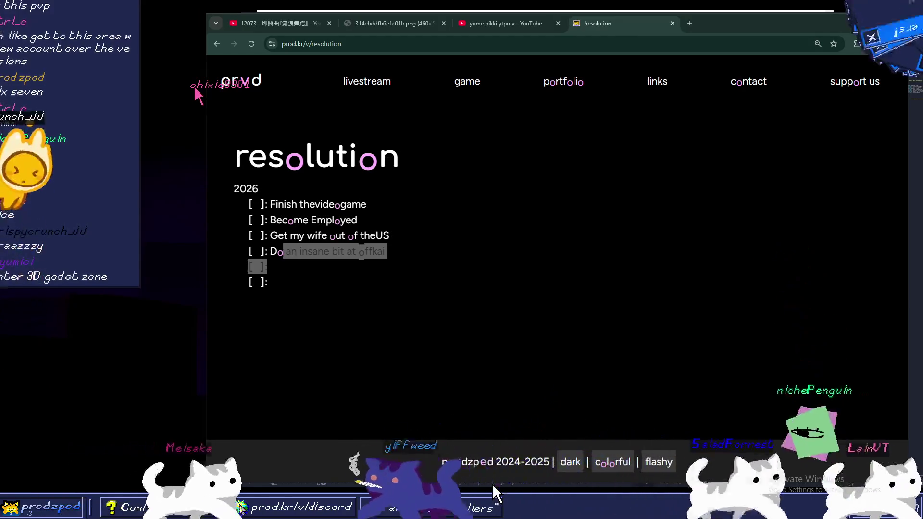
{"action": "key", "text": "alt+Tab"}
{"action": "key", "text": "alt+Tab"}
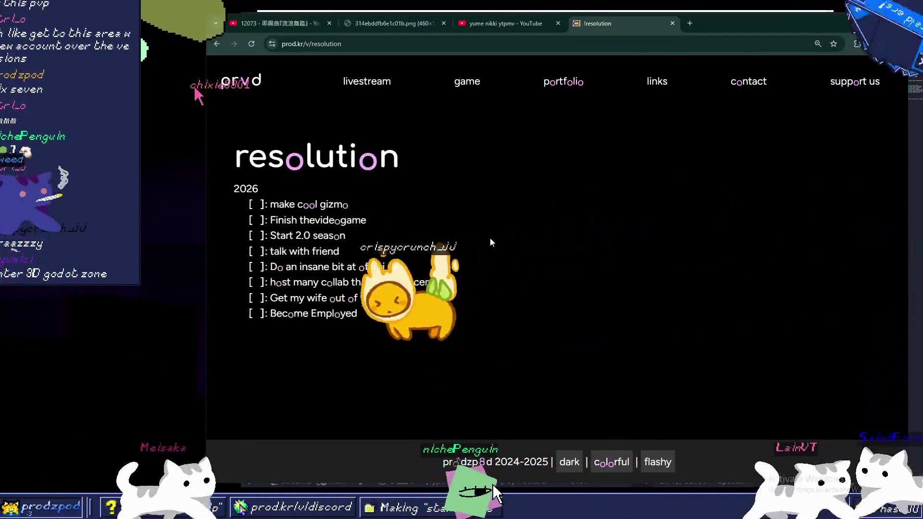
{"action": "key", "text": "alt+Tab"}
{"action": "left_click", "coordinate": [498, 245]}
{"action": "type", "text": "li:"}
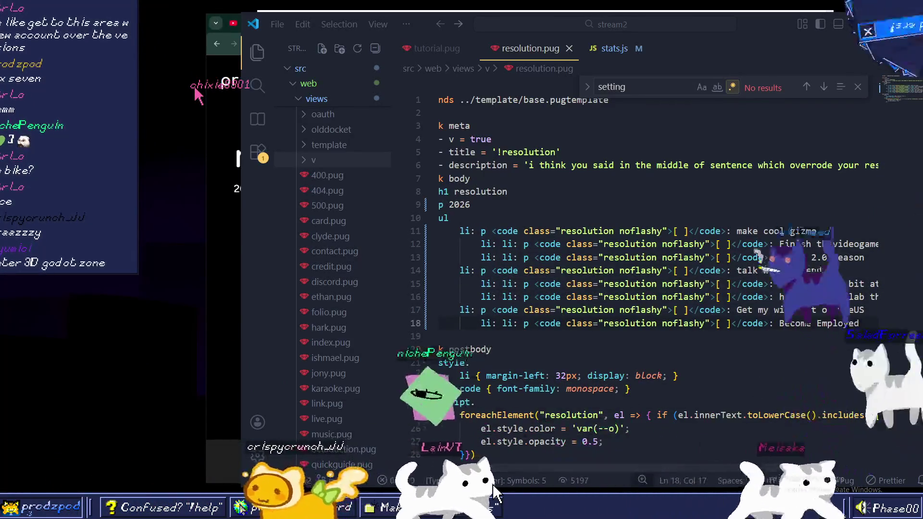
Save the edited resolution.pug and reload the resolution page in Chrome.
{"action": "key", "text": "alt+Tab"}
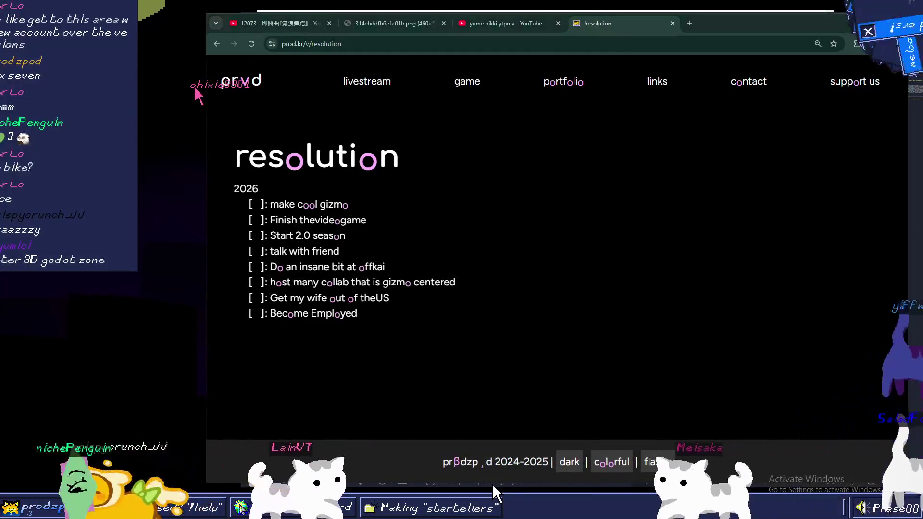
{"action": "key", "text": "alt+Tab"}
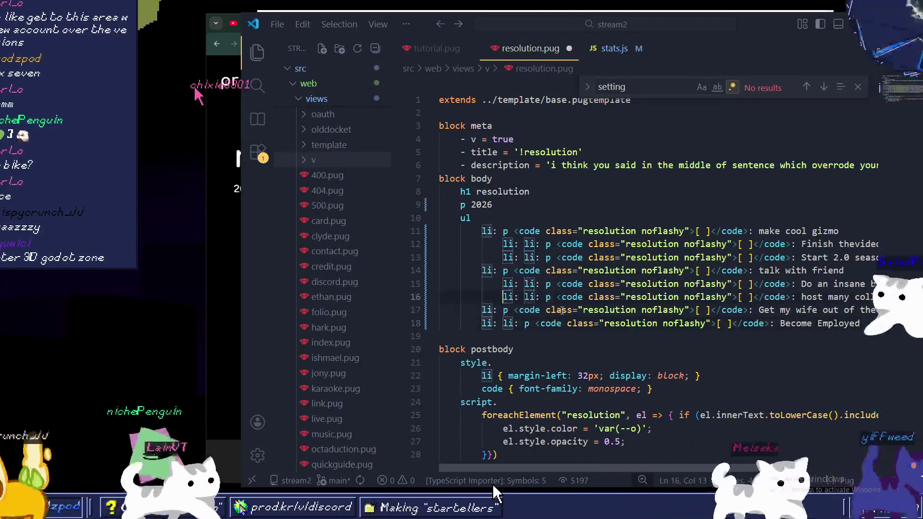
{"action": "key", "text": "ctrl+z"}
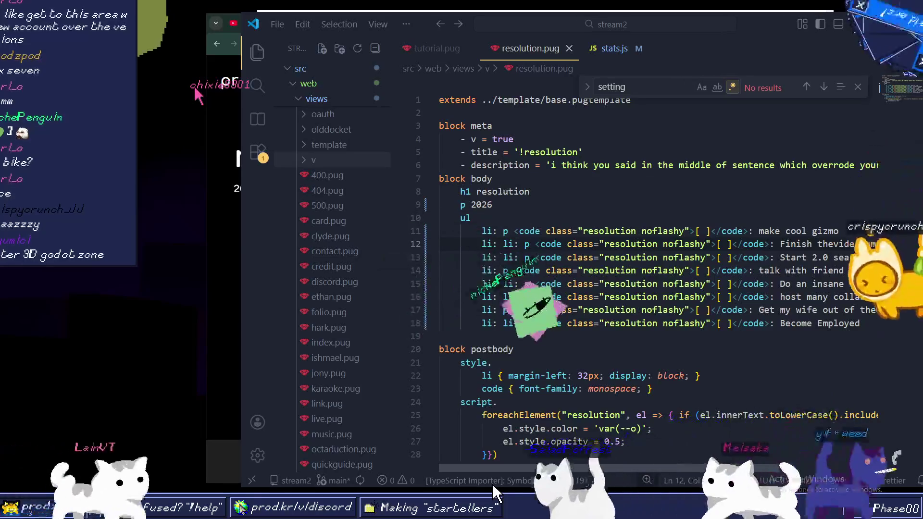
{"action": "key", "text": "alt+Tab"}
{"action": "key", "text": "F5"}
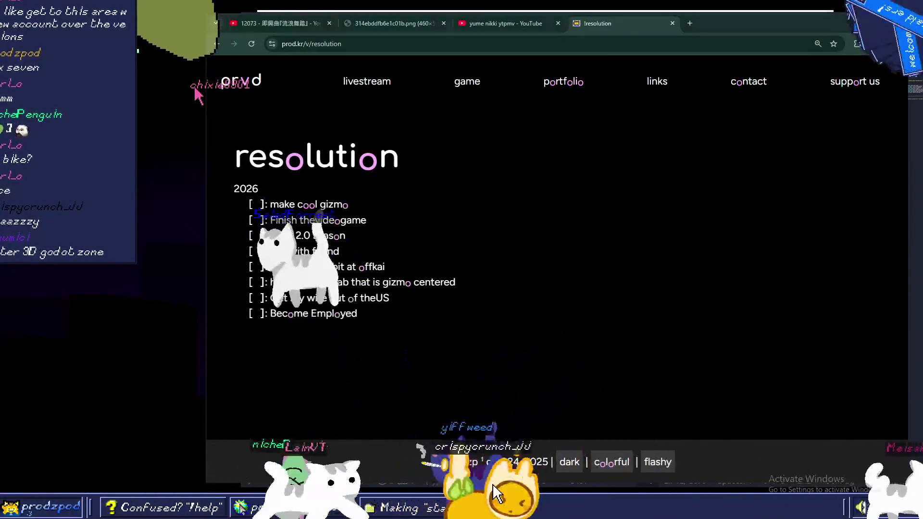
Review the source, reload the page again, and inspect the 'Finish thevideogame' list item.
{"action": "key", "text": "alt+Tab"}
{"action": "scroll", "coordinate": [594, 210], "scroll_direction": "down", "scroll_amount": 5}
{"action": "scroll", "coordinate": [595, 210], "scroll_direction": "up", "scroll_amount": 5}
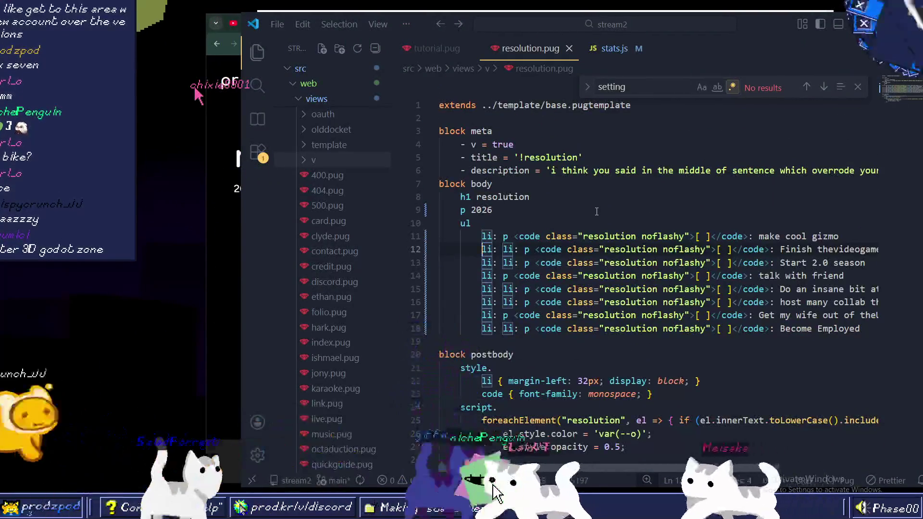
{"action": "scroll", "coordinate": [596, 212], "scroll_direction": "down", "scroll_amount": 3}
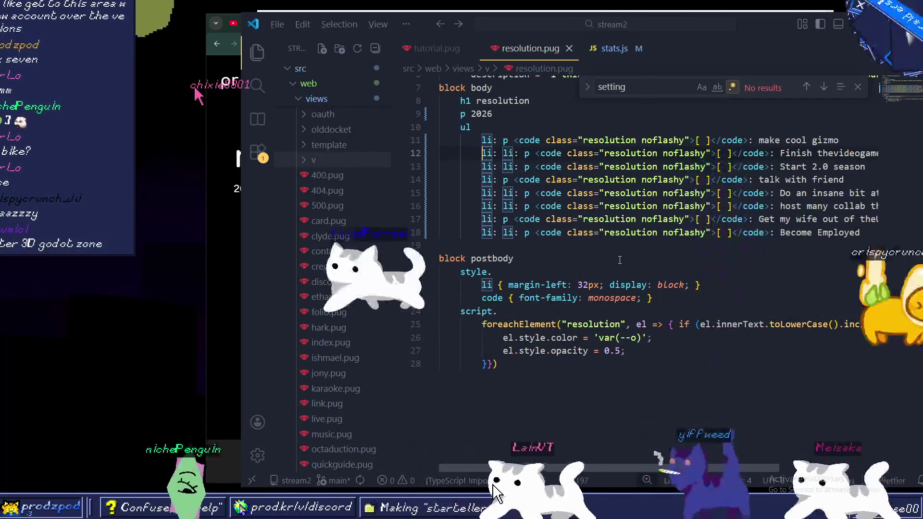
{"action": "key", "text": "alt+Tab"}
{"action": "key", "text": "F5"}
{"action": "left_click", "coordinate": [601, 69]}
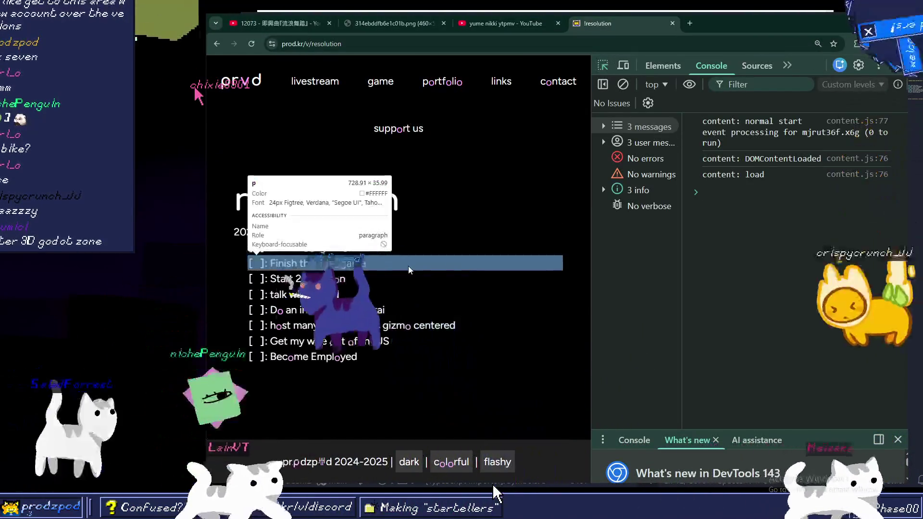
Select the first resolution list item node in DevTools Elements, then glance at the editor.
{"action": "left_click", "coordinate": [307, 264]}
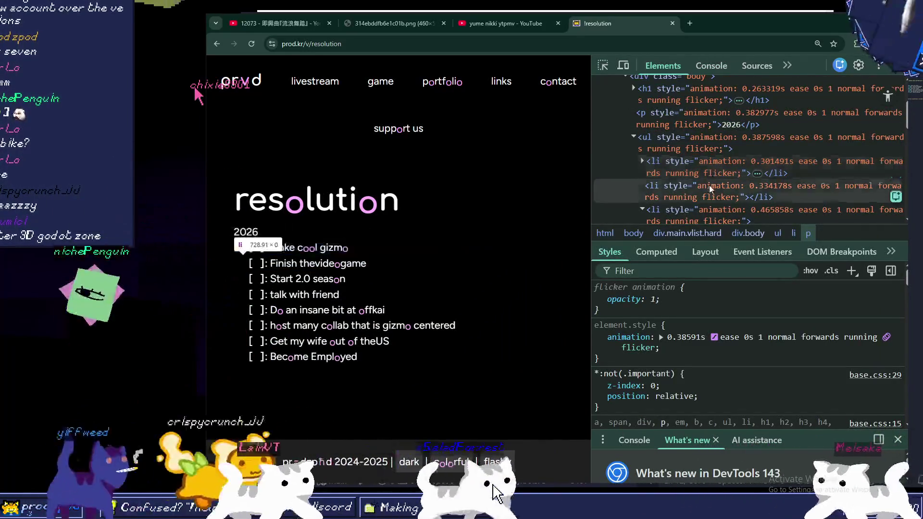
{"action": "left_click", "coordinate": [701, 171]}
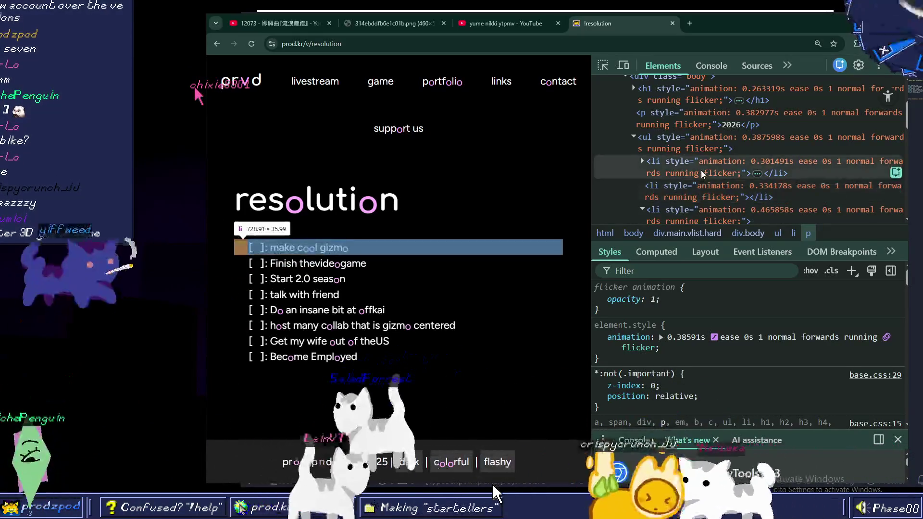
{"action": "key", "text": "Down"}
{"action": "key", "text": "Down"}
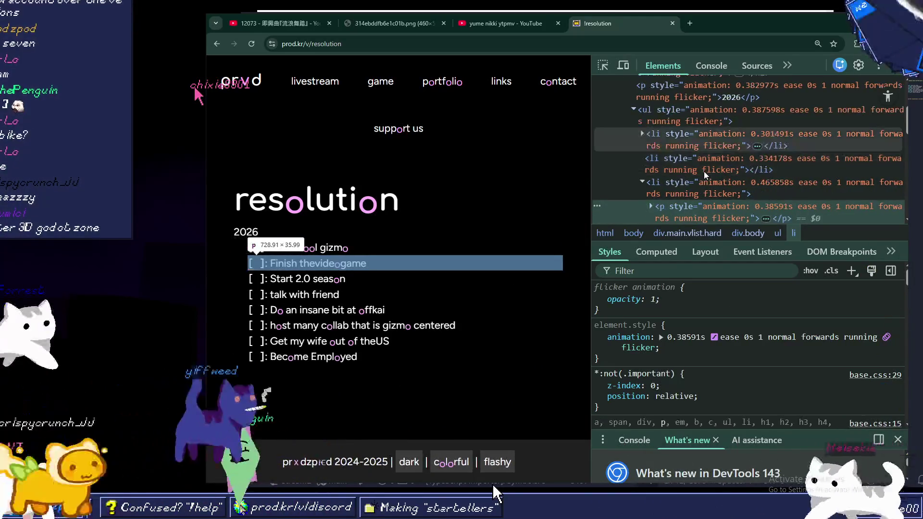
{"action": "key", "text": "alt+Tab"}
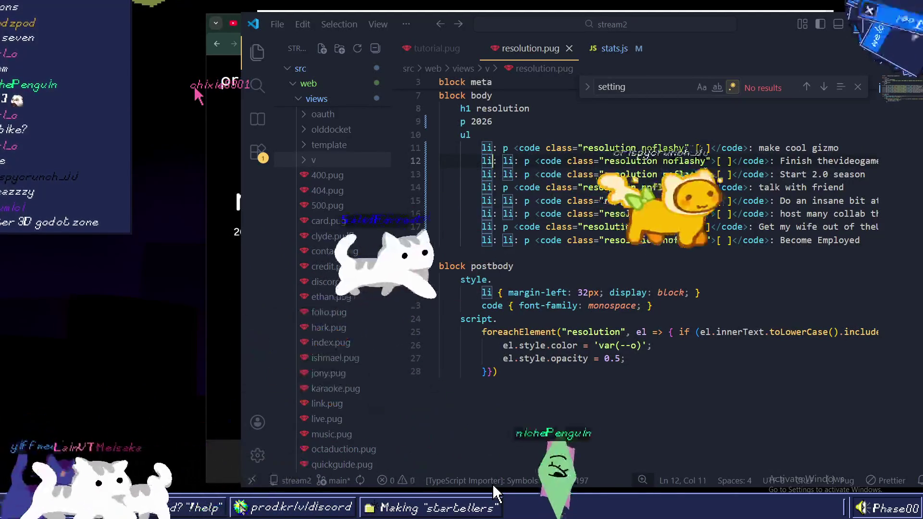
Select the second list item node and step down to its paragraph, then return to resolution.pug.
{"action": "key", "text": "alt+Tab"}
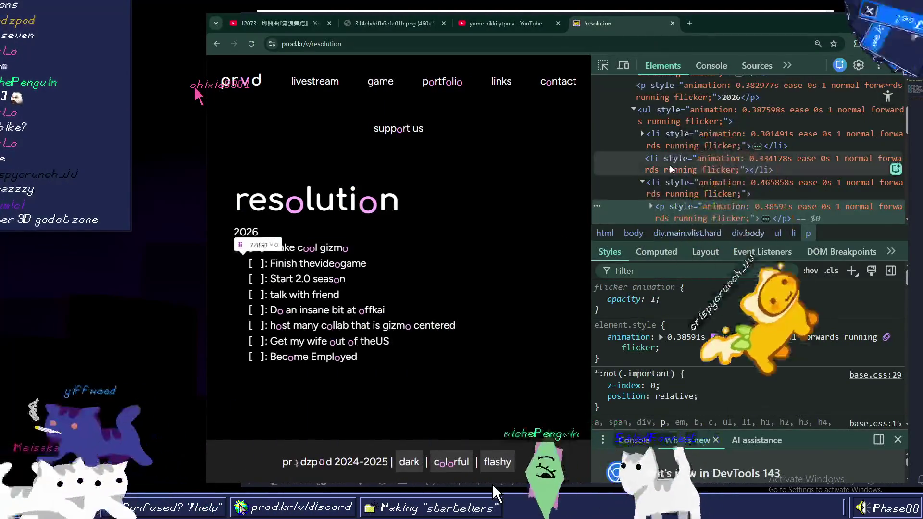
{"action": "left_click", "coordinate": [670, 166]}
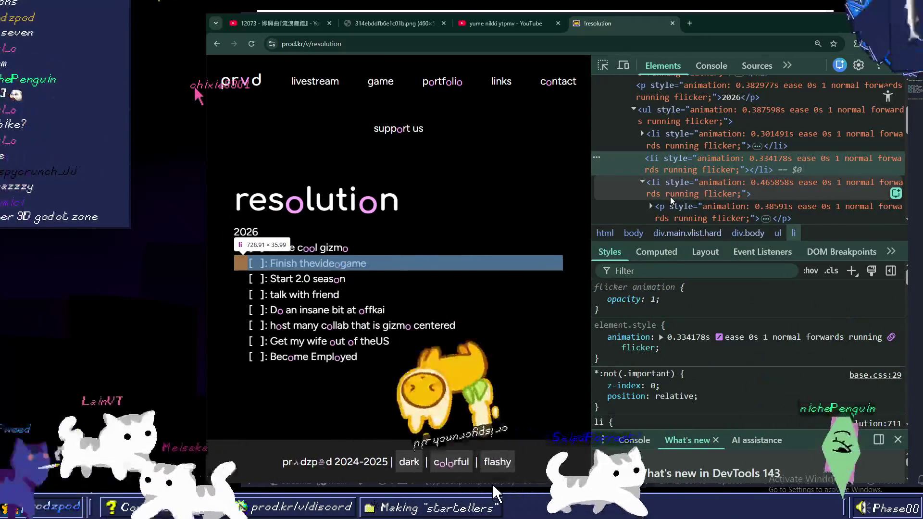
{"action": "key", "text": "Down"}
{"action": "key", "text": "Down"}
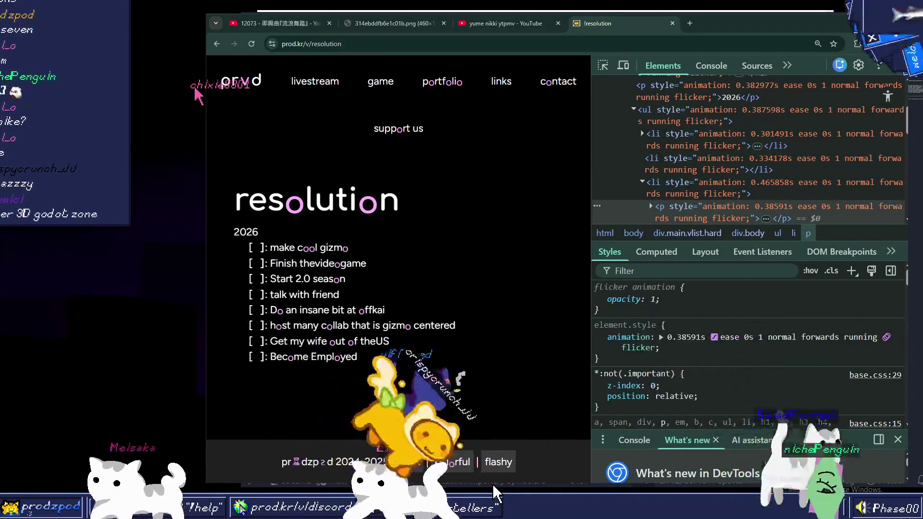
{"action": "key", "text": "alt+Tab"}
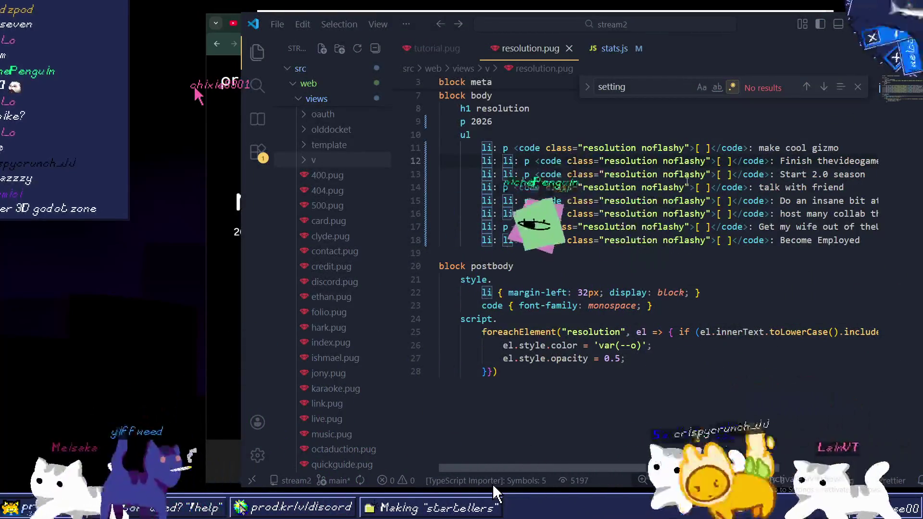
Compare the page with the source and select the duplicated 'li' on the Start 2.0 season line.
{"action": "key", "text": "alt+Tab"}
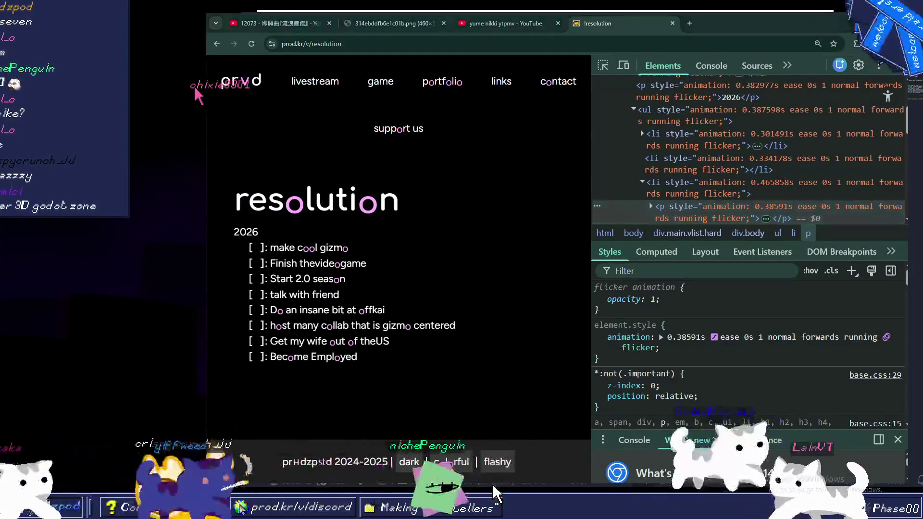
{"action": "key", "text": "alt+Tab"}
{"action": "key", "text": "Up"}
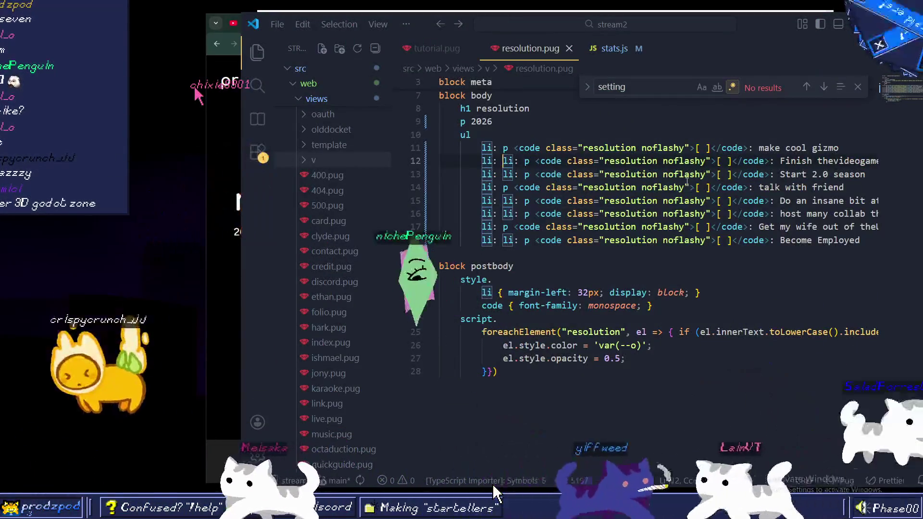
{"action": "key", "text": "End"}
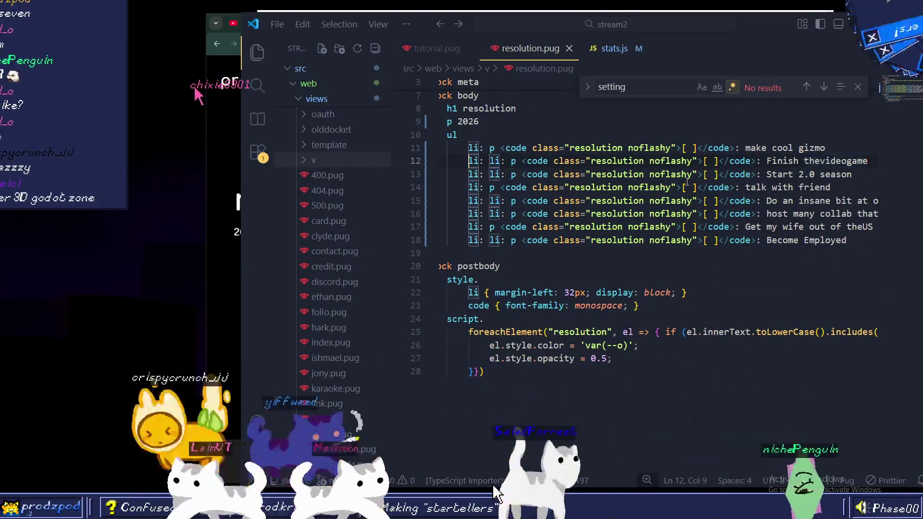
{"action": "key", "text": "Home"}
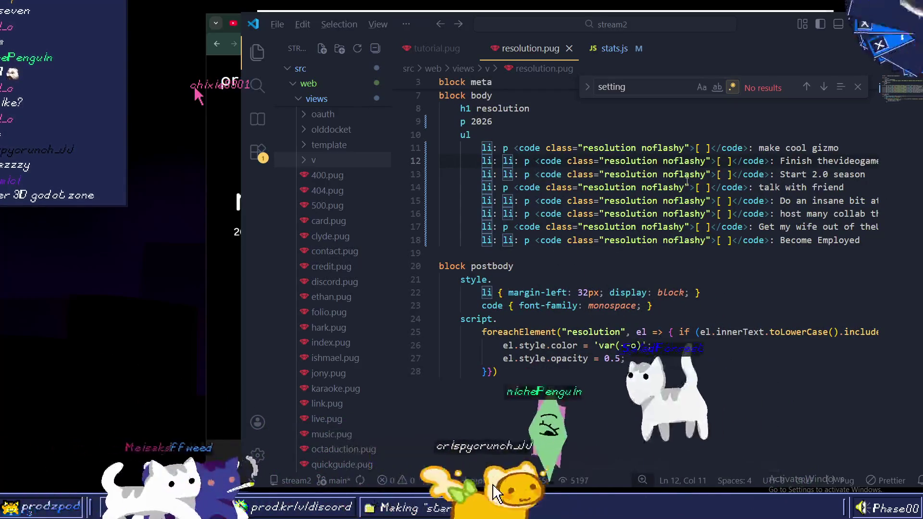
{"action": "key", "text": "alt+Tab"}
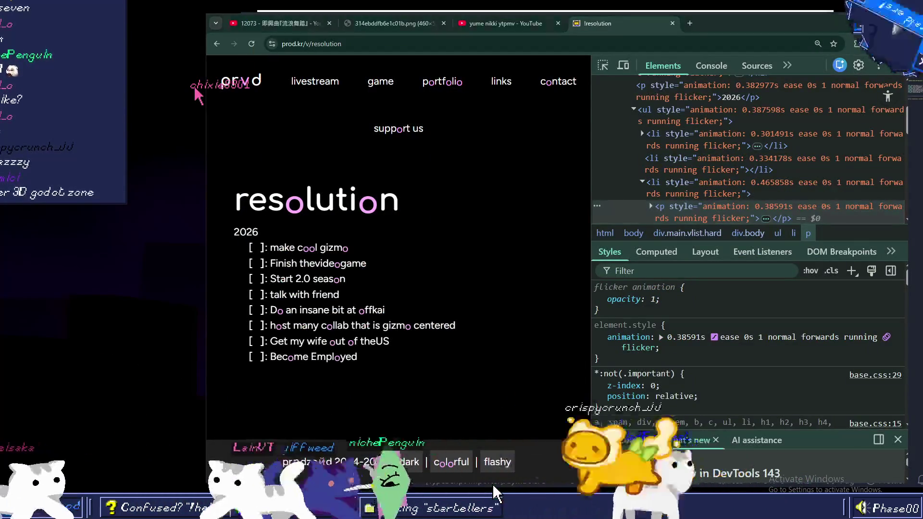
{"action": "key", "text": "alt+Tab"}
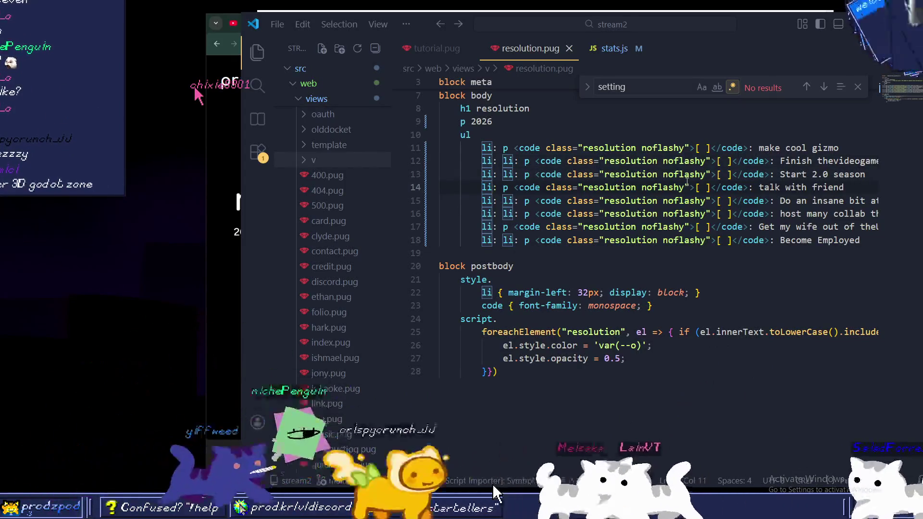
{"action": "key", "text": "alt+Tab"}
{"action": "key", "text": "alt+Tab"}
{"action": "key", "text": "Up"}
{"action": "key", "text": "Up"}
{"action": "key", "text": "Down"}
{"action": "key", "text": "Right"}
{"action": "key", "text": "Right"}
{"action": "key", "text": "Right"}
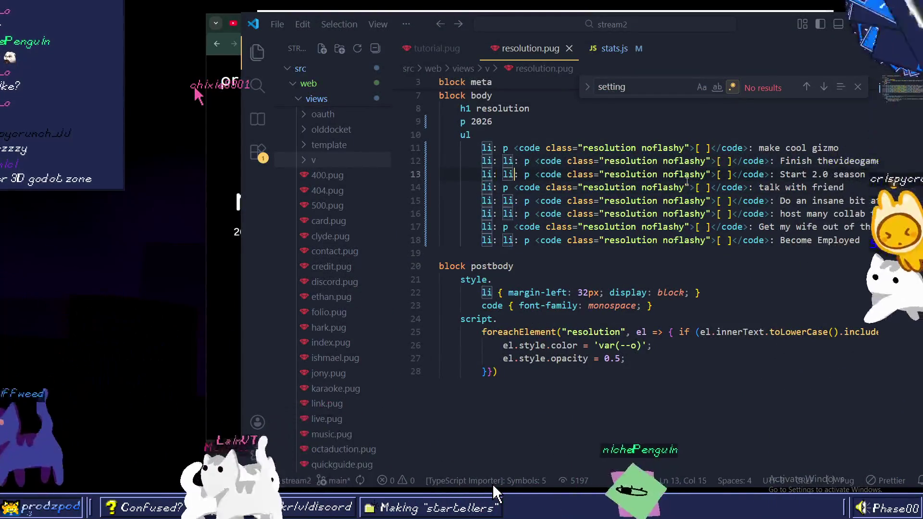
{"action": "key", "text": "ctrl+shift+Left"}
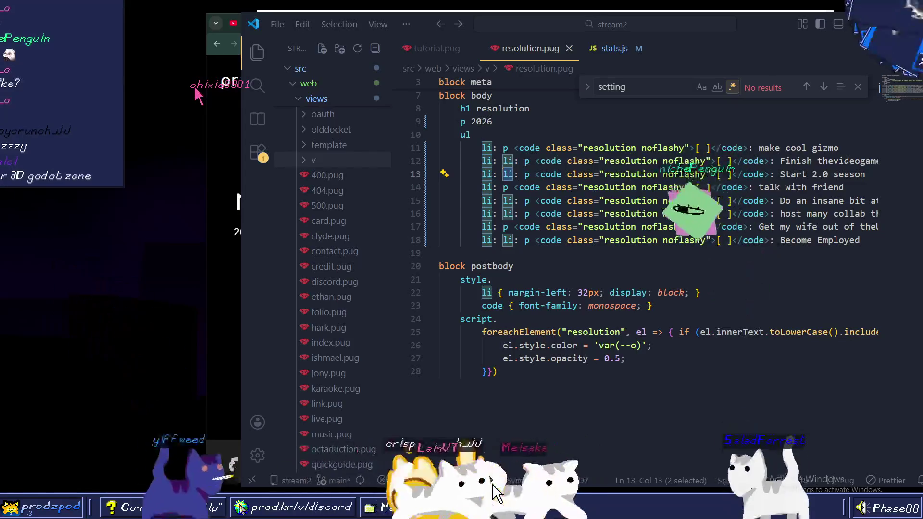
Add a 'li: ul' line under make cool gizmo and indent the videogame and 2.0 season goals.
{"action": "key", "text": "Up"}
{"action": "key", "text": "Up"}
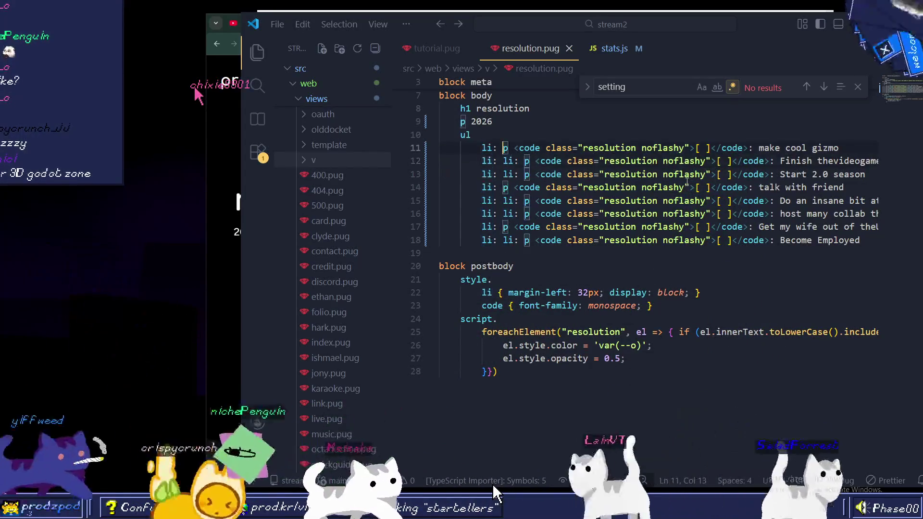
{"action": "key", "text": "End"}
{"action": "key", "text": "Return"}
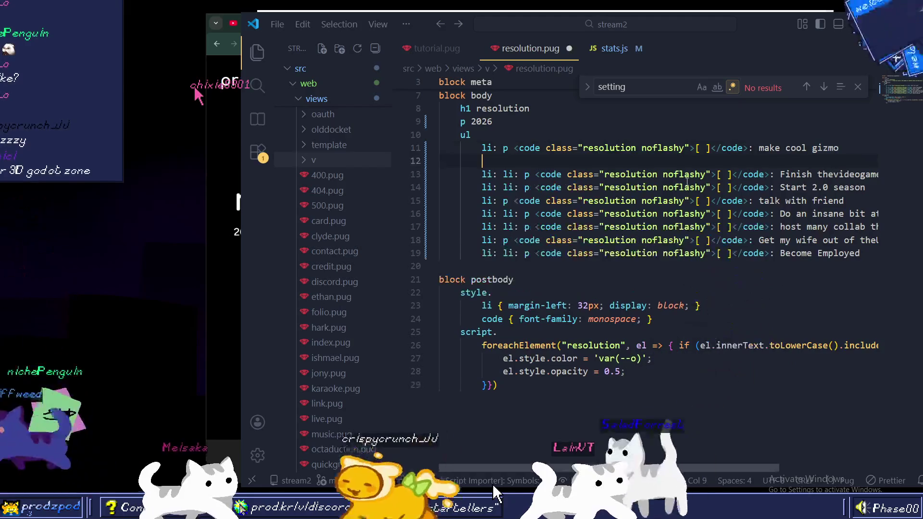
{"action": "type", "text": "li: ul"}
{"action": "key", "text": "Escape"}
{"action": "key", "text": "Down"}
{"action": "key", "text": "Home"}
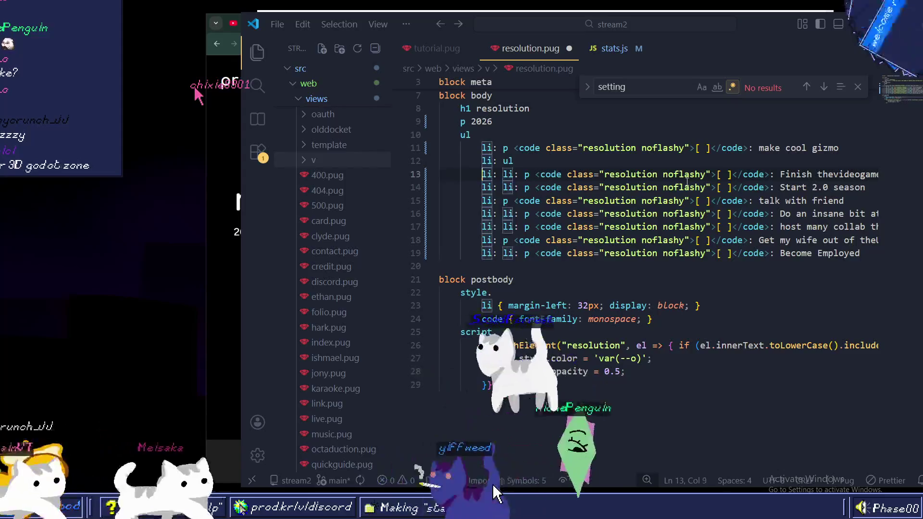
{"action": "key", "text": "shift+Home"}
{"action": "key", "text": "Tab"}
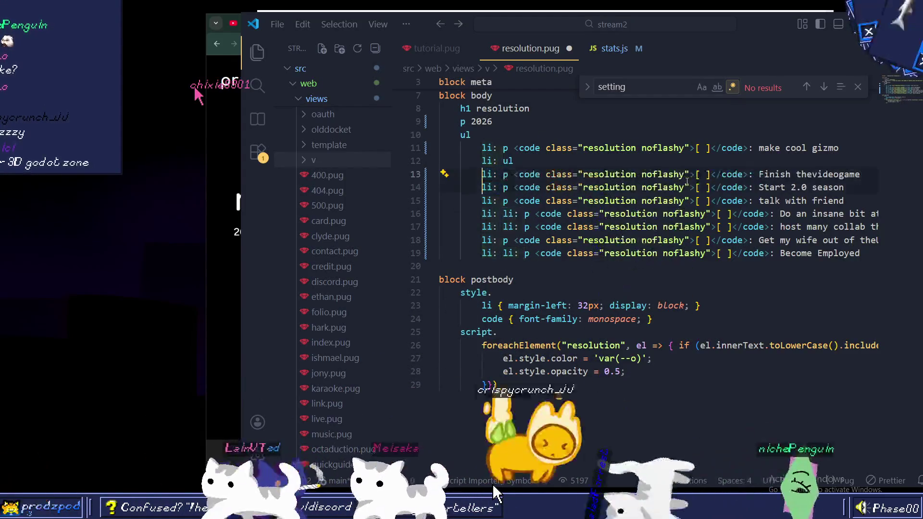
{"action": "key", "text": "shift+Down"}
{"action": "key", "text": "shift+End"}
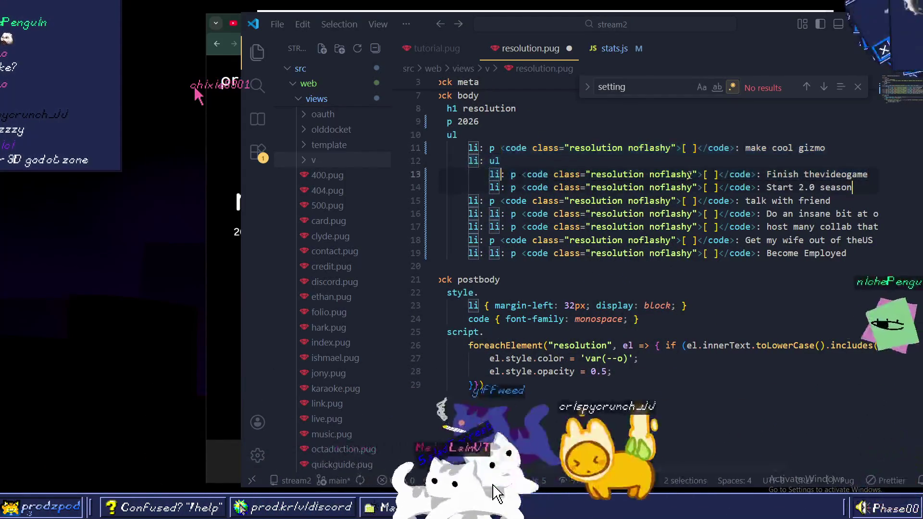
Remove the extra 'li' from the offkai, collab and Become Employed lines.
{"action": "left_click", "coordinate": [465, 214]}
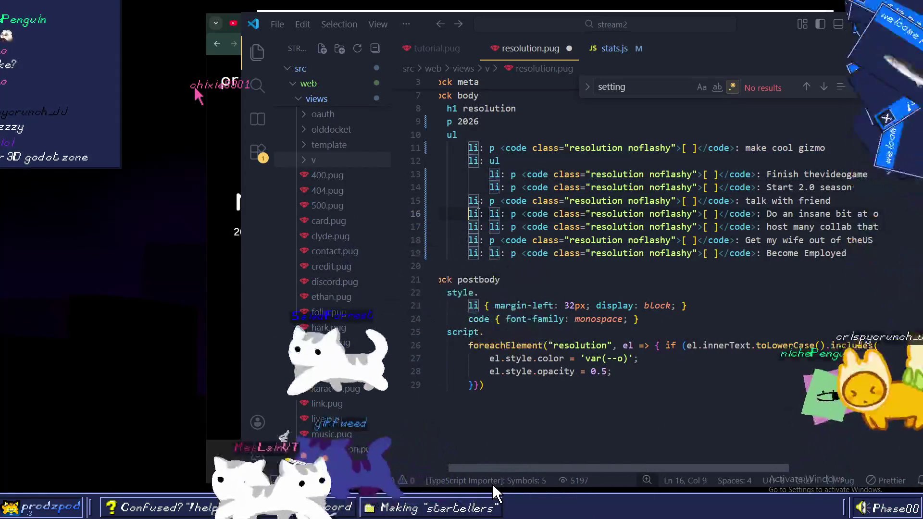
{"action": "key", "text": "ctrl+alt+Down"}
{"action": "key", "text": "Delete"}
{"action": "key", "text": "Delete"}
{"action": "key", "text": "Delete"}
{"action": "left_click", "coordinate": [479, 201]}
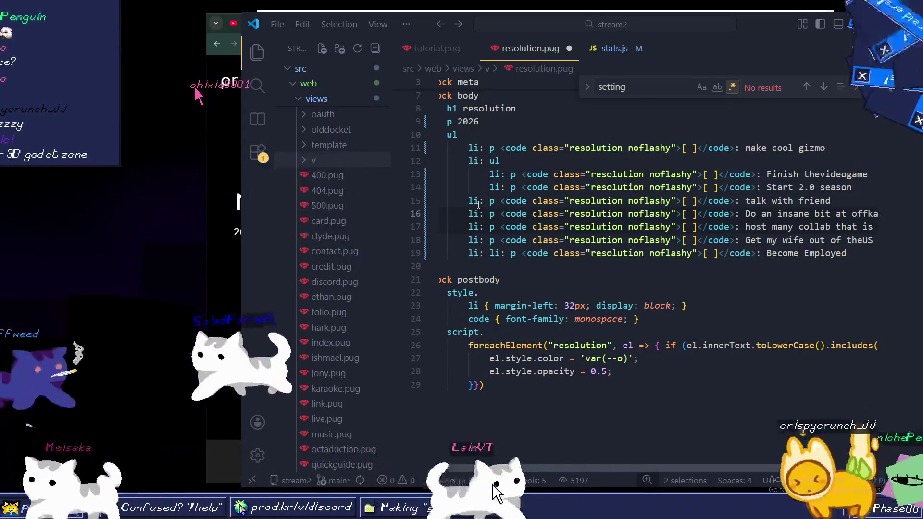
{"action": "key", "text": "Down"}
{"action": "key", "text": "Down"}
{"action": "key", "text": "Down"}
{"action": "key", "text": "Delete"}
{"action": "key", "text": "Delete"}
{"action": "key", "text": "Delete"}
Add a 'li: ul' sub-list line after the Get my wife out of theUS goal.
{"action": "key", "text": "Up"}
{"action": "key", "text": "End"}
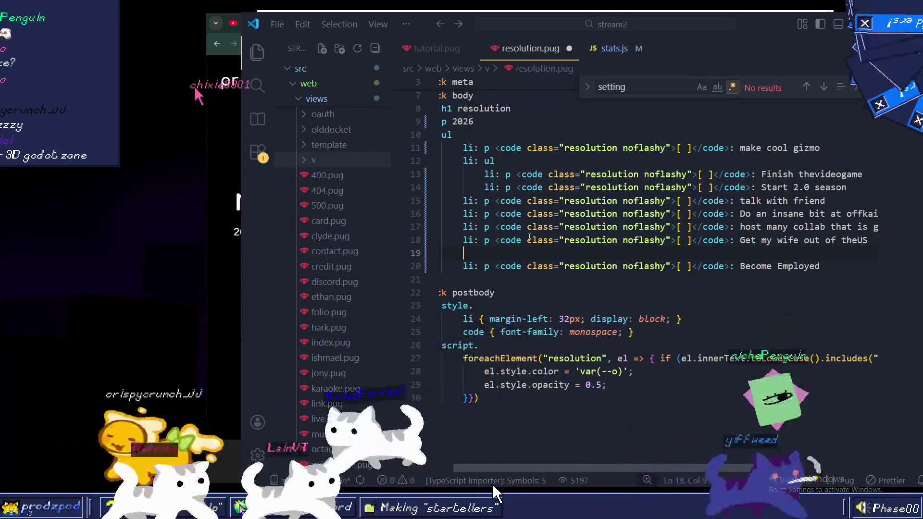
{"action": "key", "text": "Return"}
{"action": "type", "text": "ul"}
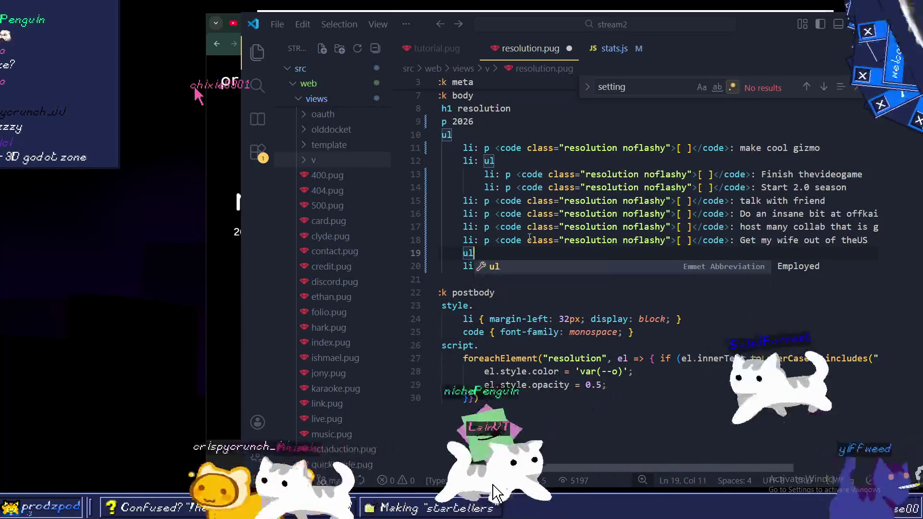
{"action": "key", "text": "Home"}
{"action": "type", "text": "li:"}
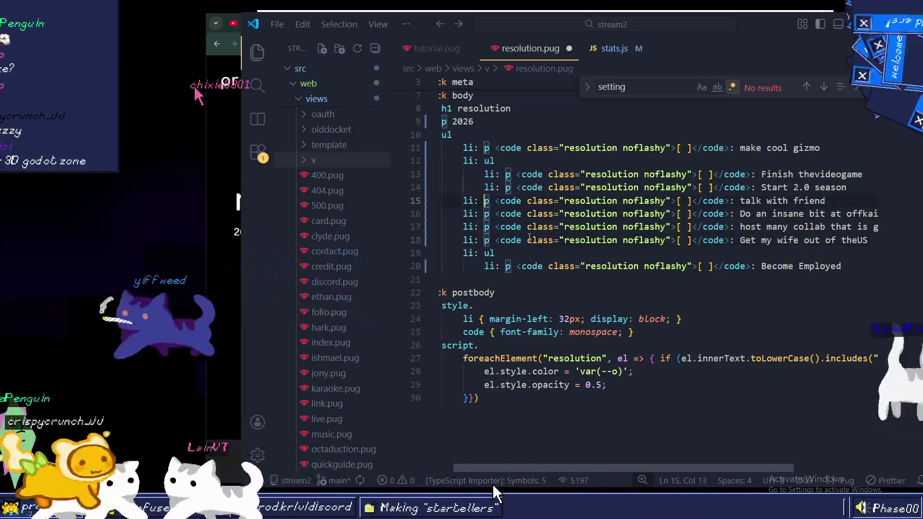
Add 'li: ul' after talk with friend, indent the offkai and collab goals, and save.
{"action": "key", "text": "Return"}
{"action": "type", "text": "li: ul"}
{"action": "key", "text": "Home"}
{"action": "key", "text": "shift+Down"}
{"action": "key", "text": "Tab"}
{"action": "key", "text": "ctrl+s"}
{"action": "key", "text": "alt+Tab"}
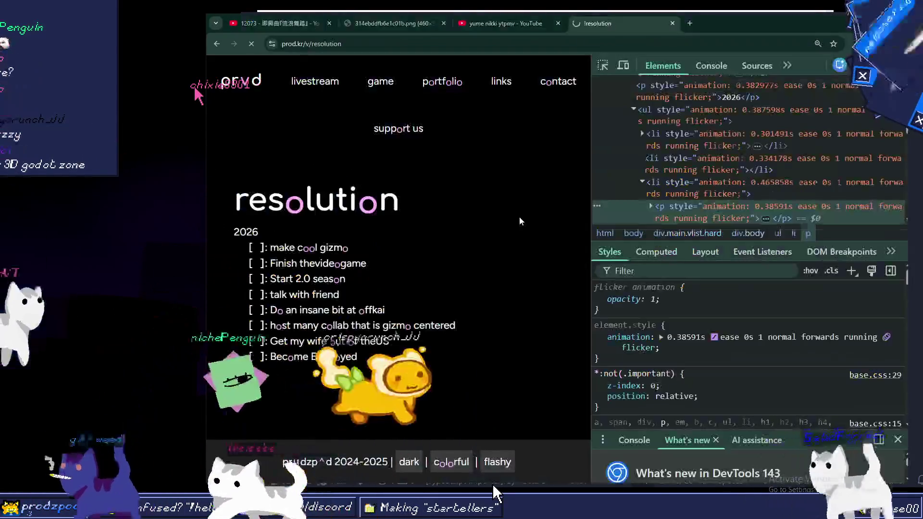
Close DevTools and select the make cool gizmo, talk with friend and theUS goal lines to verify nesting.
{"action": "key", "text": "F12"}
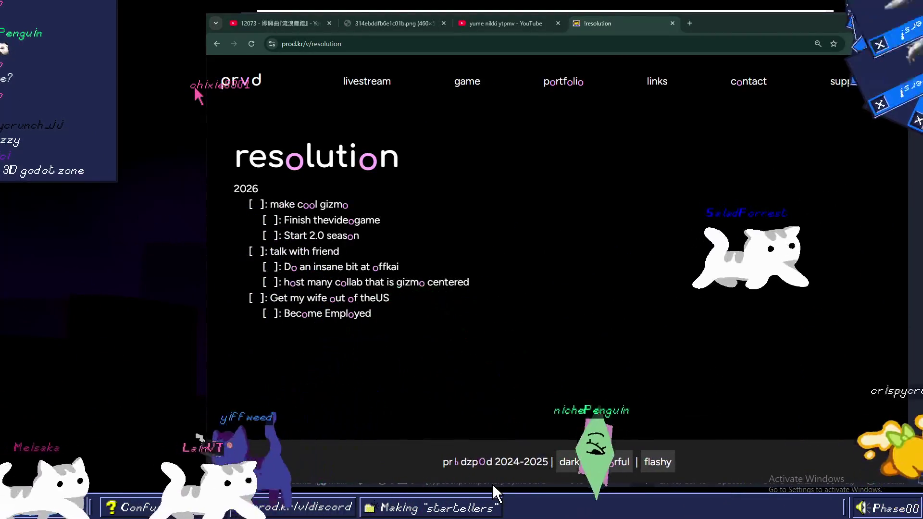
{"action": "left_click_drag", "start_coordinate": [248, 205], "coordinate": [449, 206]}
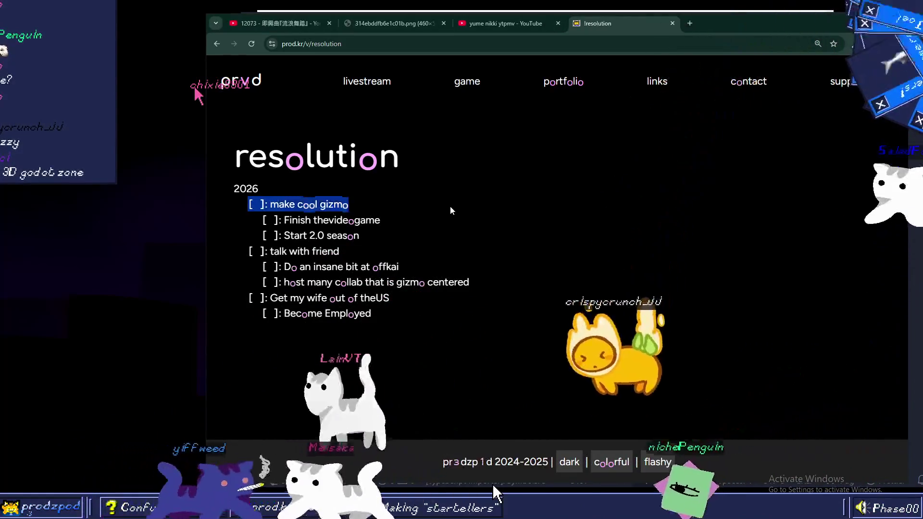
{"action": "mouse_move", "coordinate": [249, 252]}
{"action": "left_mouse_down"}
{"action": "mouse_move", "coordinate": [365, 267]}
{"action": "mouse_move", "coordinate": [346, 252]}
{"action": "left_mouse_up"}
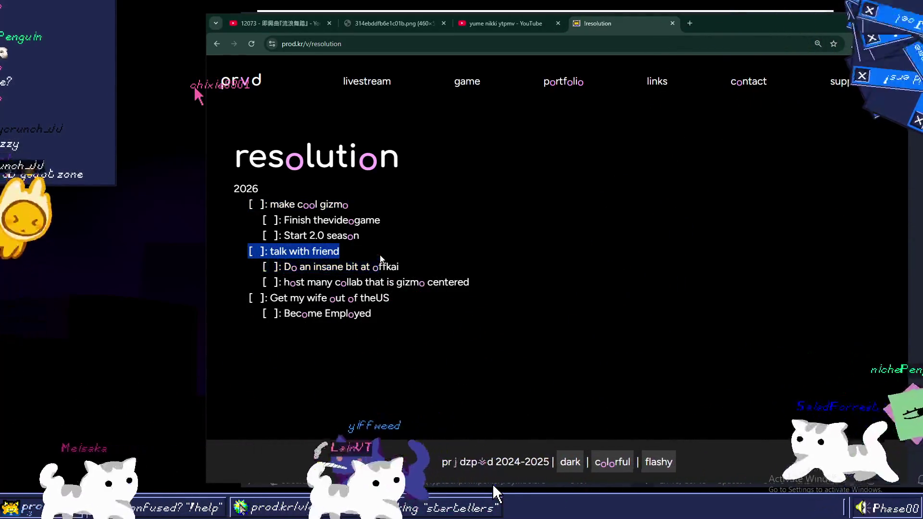
{"action": "left_click_drag", "start_coordinate": [251, 297], "coordinate": [469, 295]}
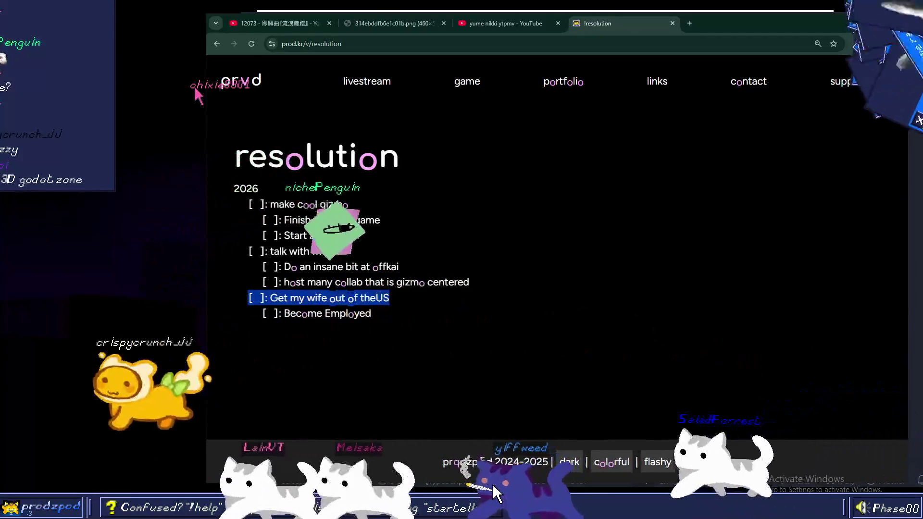
{"action": "left_click", "coordinate": [494, 486]}
{"action": "left_click", "coordinate": [215, 295]}
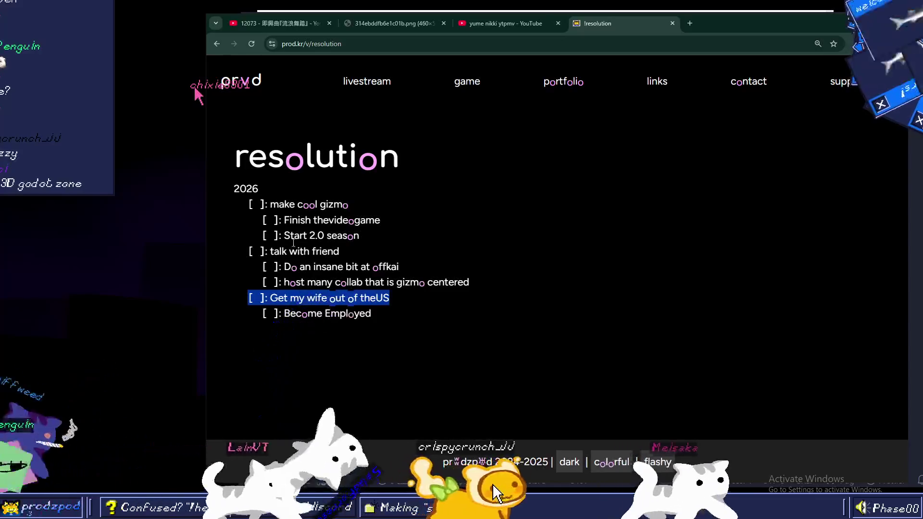
{"action": "triple_click", "coordinate": [298, 204]}
{"action": "left_click_drag", "start_coordinate": [249, 251], "coordinate": [596, 260]}
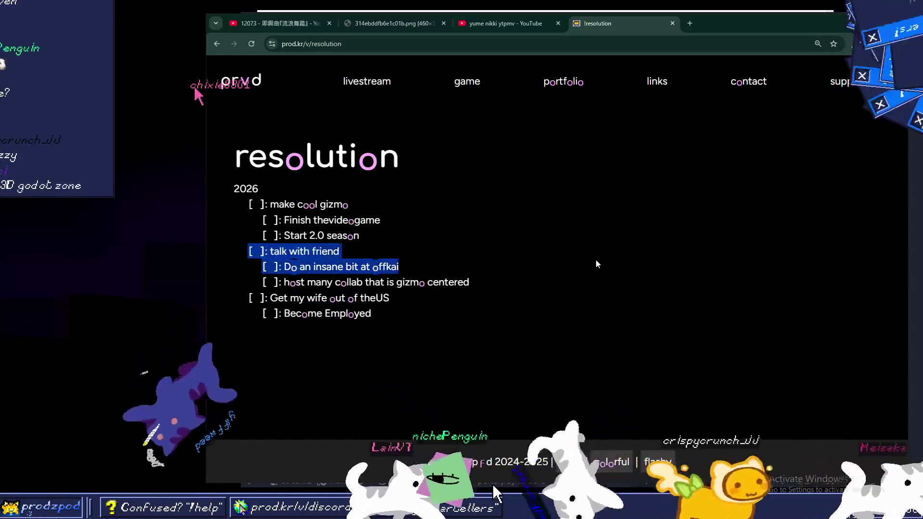
{"action": "left_click", "coordinate": [335, 264]}
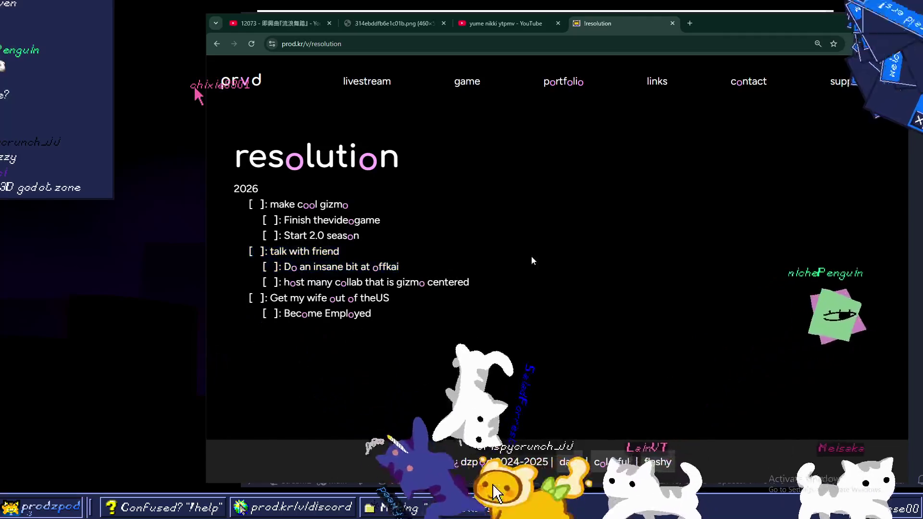
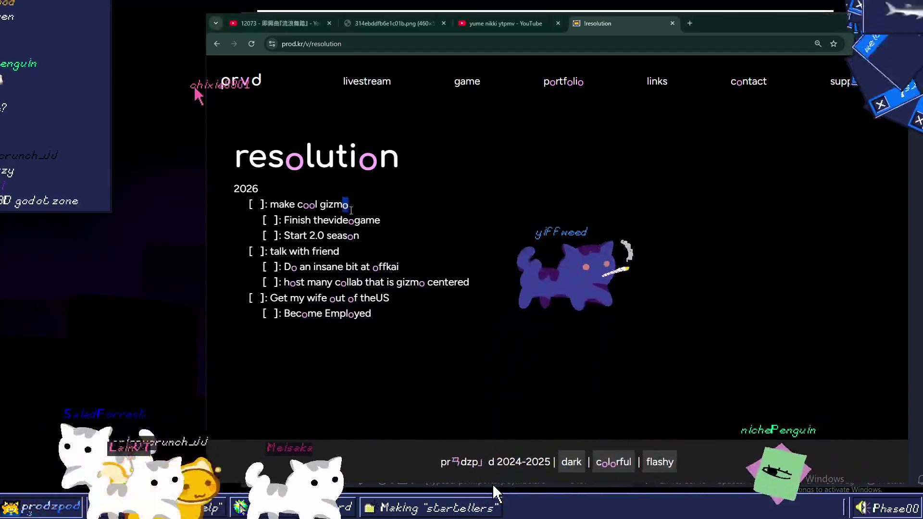
Review the goal lines on the resolution page, from 'Finish thevideogame' to the collab goal.
{"action": "left_click_drag", "start_coordinate": [261, 220], "coordinate": [436, 216]}
{"action": "left_click_drag", "start_coordinate": [344, 236], "coordinate": [367, 235]}
{"action": "left_click_drag", "start_coordinate": [262, 267], "coordinate": [428, 269]}
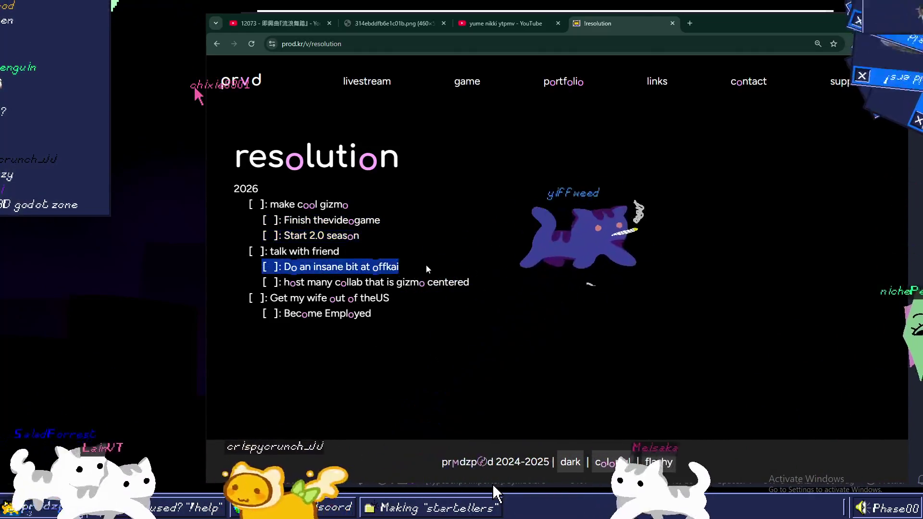
{"action": "left_click_drag", "start_coordinate": [262, 282], "coordinate": [278, 287]}
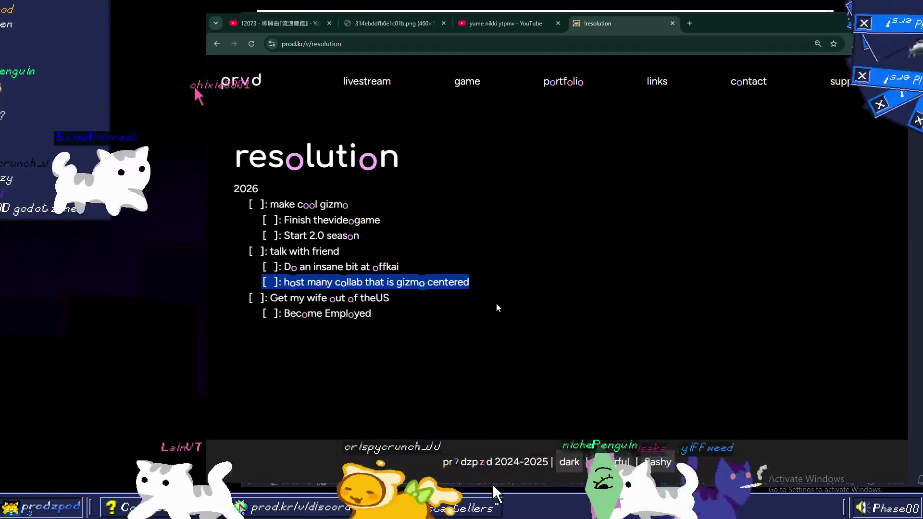
{"action": "left_click", "coordinate": [367, 310]}
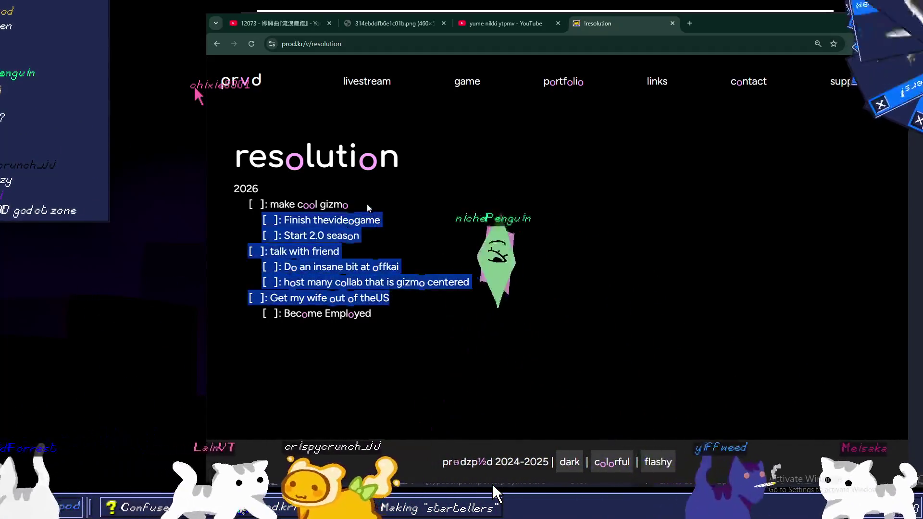
{"action": "left_click", "coordinate": [399, 247]}
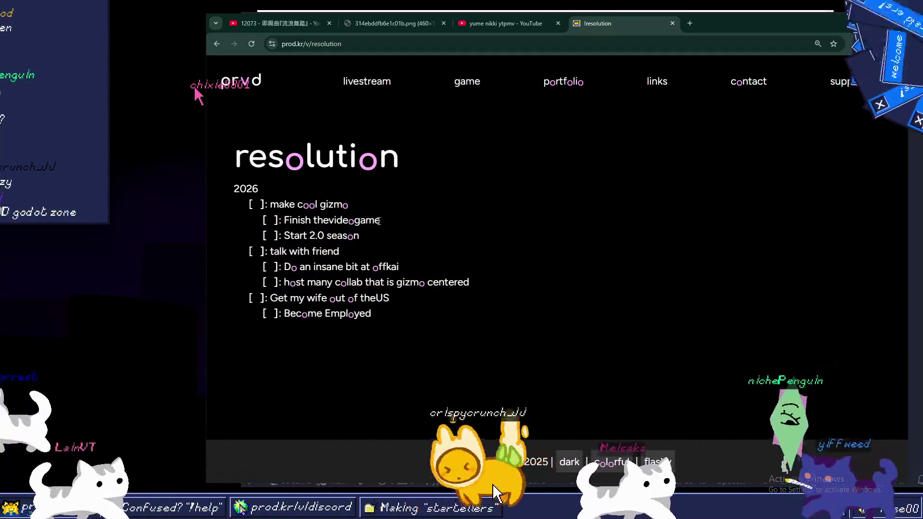
In resolution.pug, add 'centered' to the collab goal line so it reads gizmo-centered.
{"action": "key", "text": "alt+Tab"}
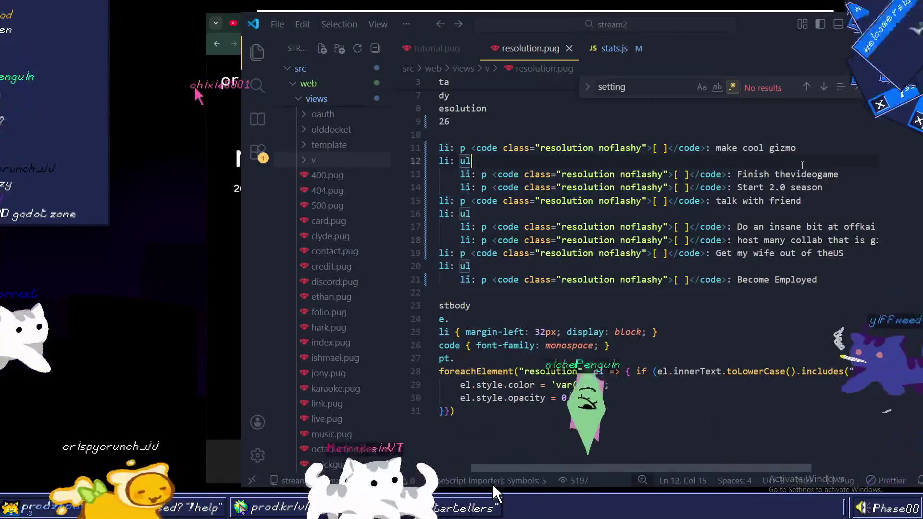
{"action": "key", "text": "Down"}
{"action": "key", "text": "Down"}
{"action": "key", "text": "Down"}
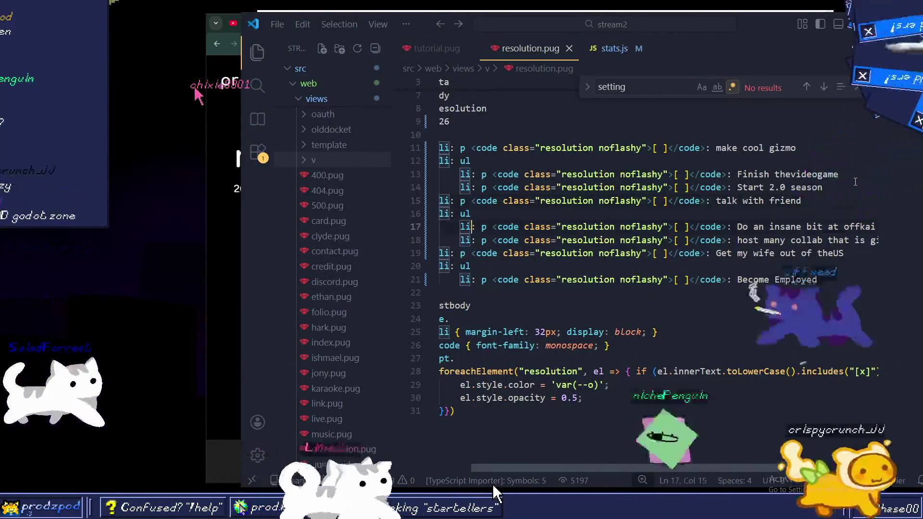
{"action": "key", "text": "Down"}
{"action": "key", "text": "End"}
{"action": "type", "text": "centered"}
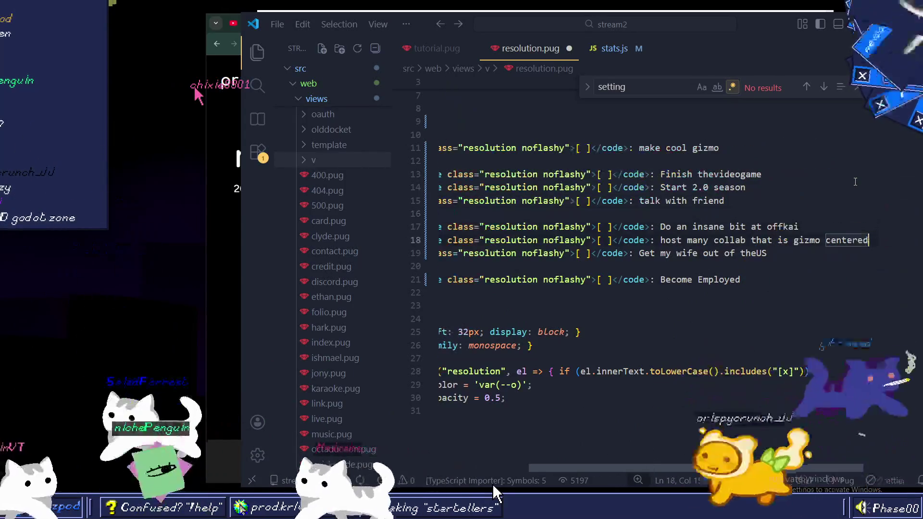
{"action": "key", "text": "Home"}
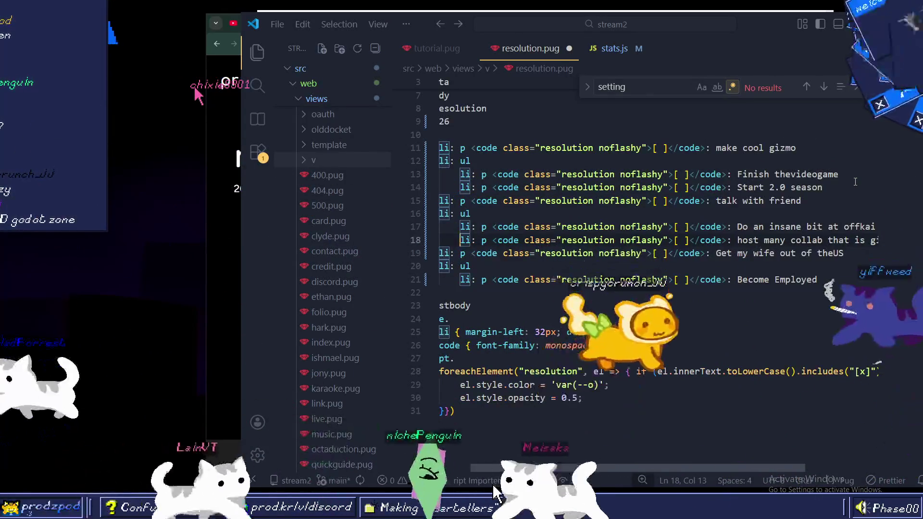
{"action": "key", "text": "End"}
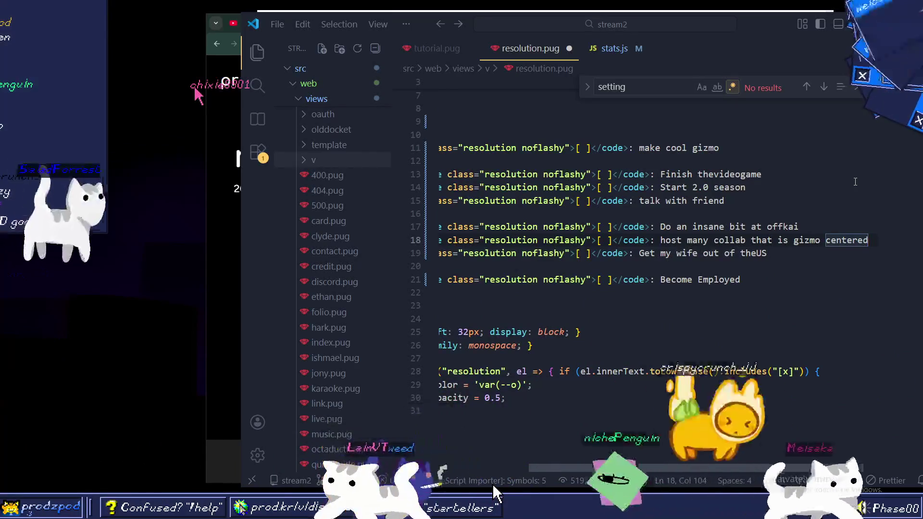
{"action": "key", "text": "ctrl+Left"}
{"action": "key", "text": "ctrl+Left"}
{"action": "key", "text": "ctrl+Left"}
Add a 'release unreactive' list item under 'make cool gizmo'.
{"action": "key", "text": "shift+Up"}
{"action": "key", "text": "shift+End"}
{"action": "key", "text": "ctrl+c"}
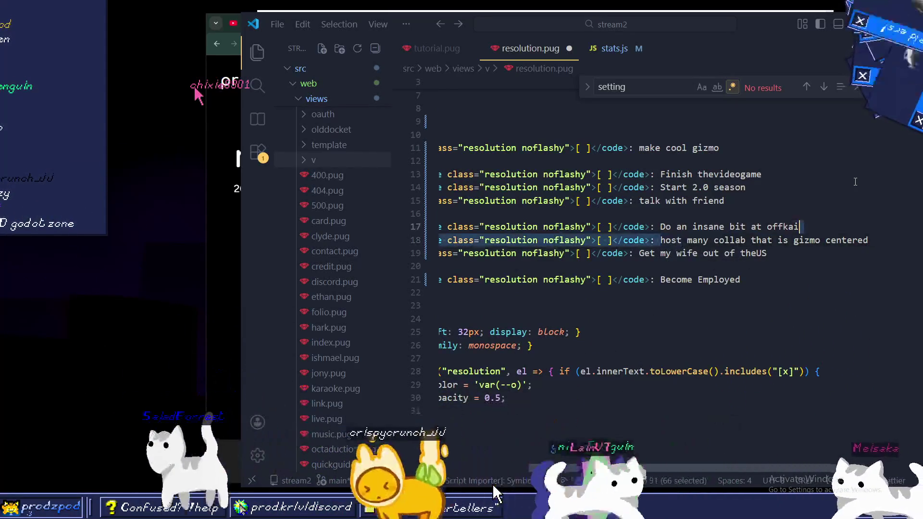
{"action": "key", "text": "Up"}
{"action": "key", "text": "Home"}
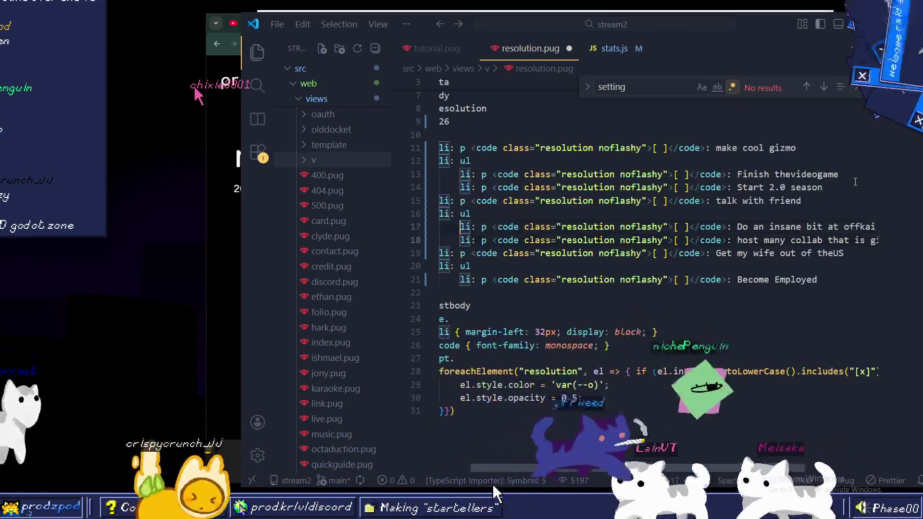
{"action": "key", "text": "End"}
{"action": "key", "text": "ctrl+v"}
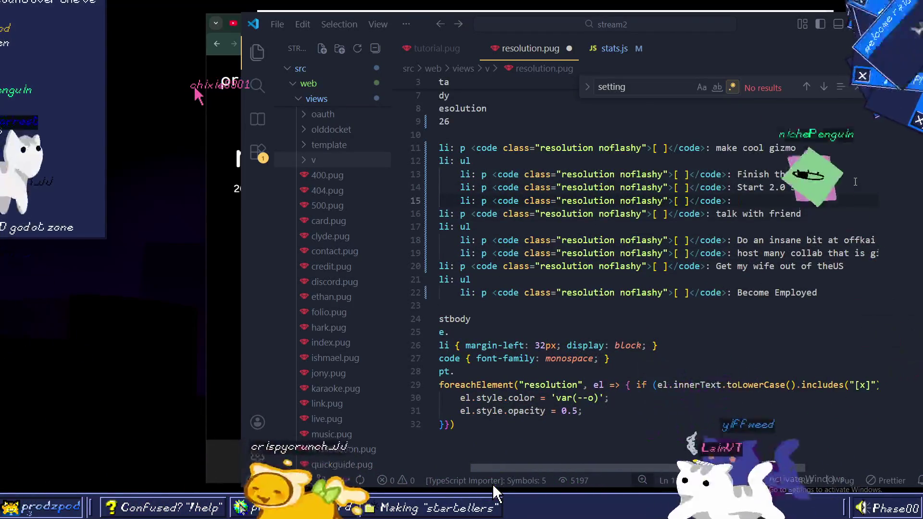
{"action": "type", "text": "finish"}
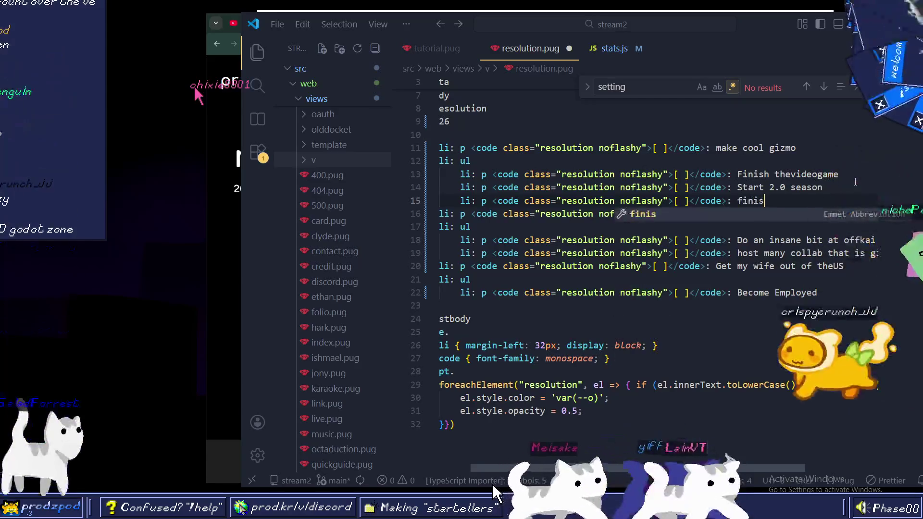
{"action": "key", "text": "ctrl+shift+Left"}
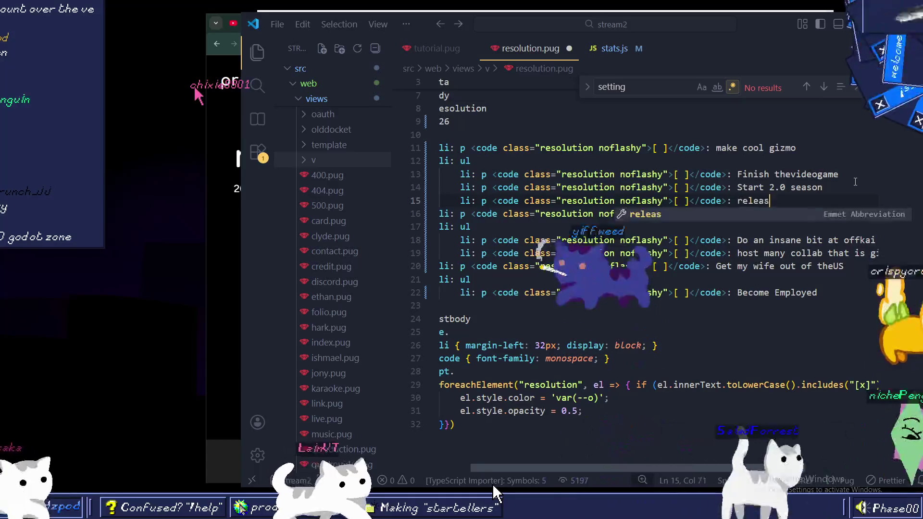
{"action": "type", "text": "e unreactive"}
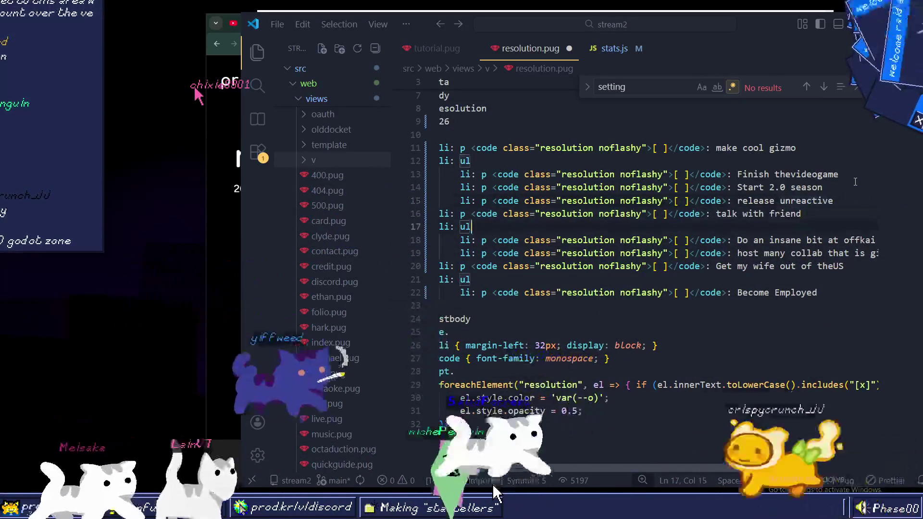
Insert an empty checklist item after the gizmo-centered collab goal.
{"action": "key", "text": "Down"}
{"action": "key", "text": "Down"}
{"action": "key", "text": "End"}
{"action": "key", "text": "Return"}
{"action": "key", "text": "ctrl+v"}
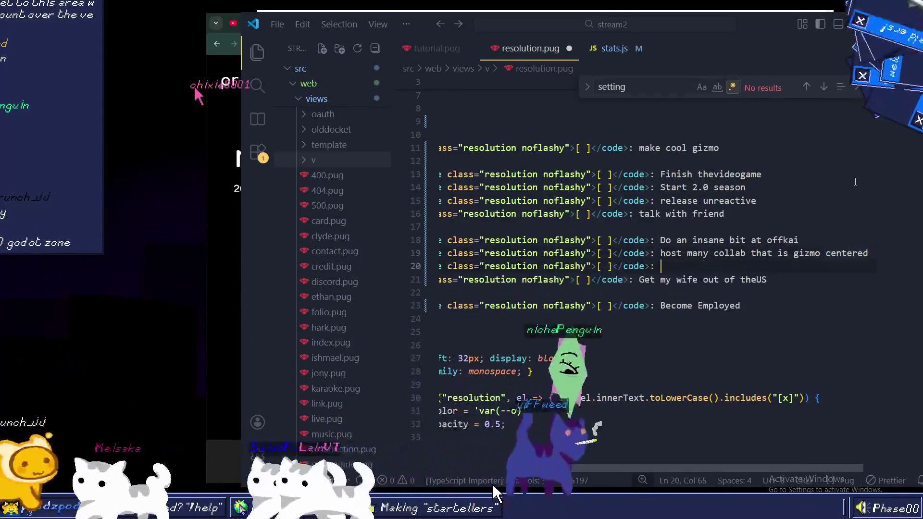
Fill the empty checklist item with 'grand exchange project'.
{"action": "scroll", "coordinate": [855, 181], "scroll_direction": "left", "scroll_amount": 3}
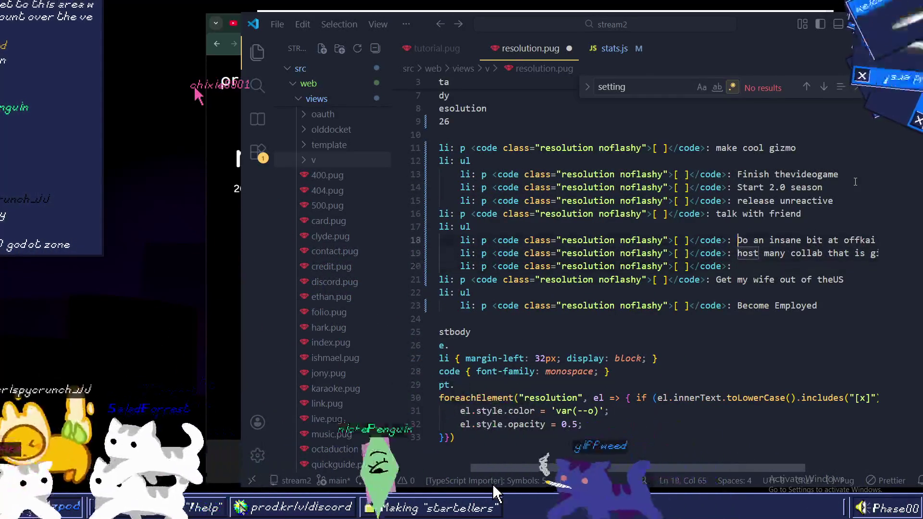
{"action": "key", "text": "Down"}
{"action": "key", "text": "Down"}
{"action": "key", "text": "Down"}
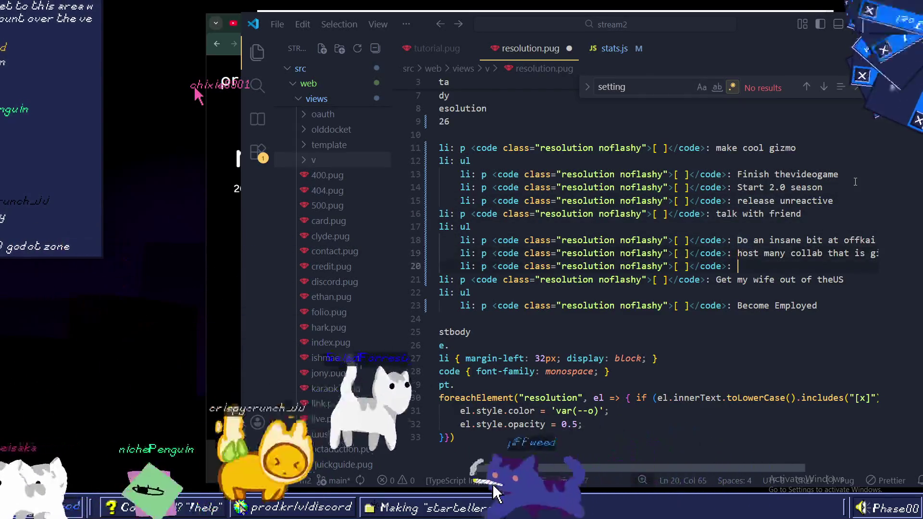
{"action": "key", "text": "ctrl+space"}
{"action": "key", "text": "Escape"}
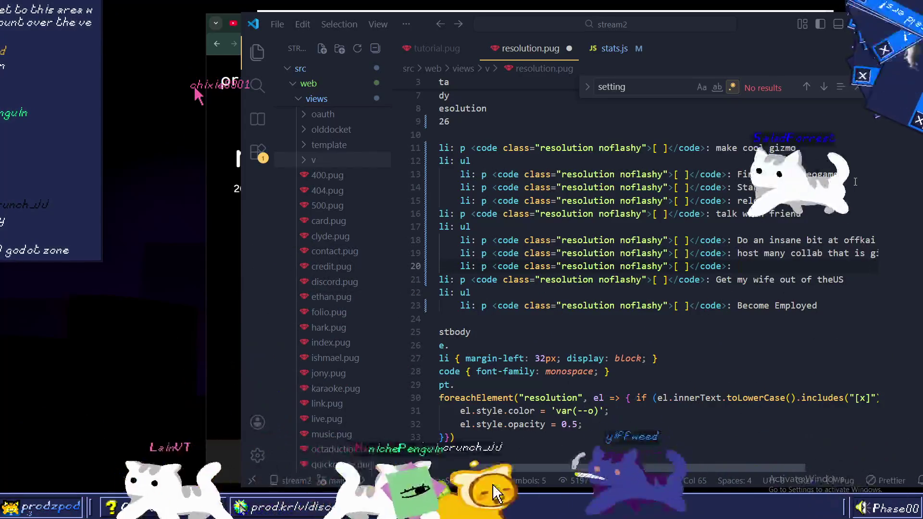
{"action": "type", "text": "grand "}
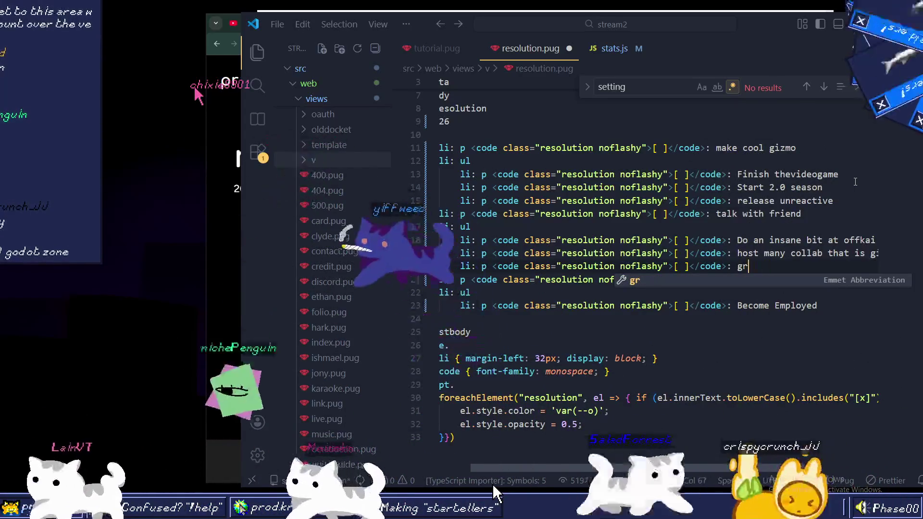
{"action": "type", "text": "ext"}
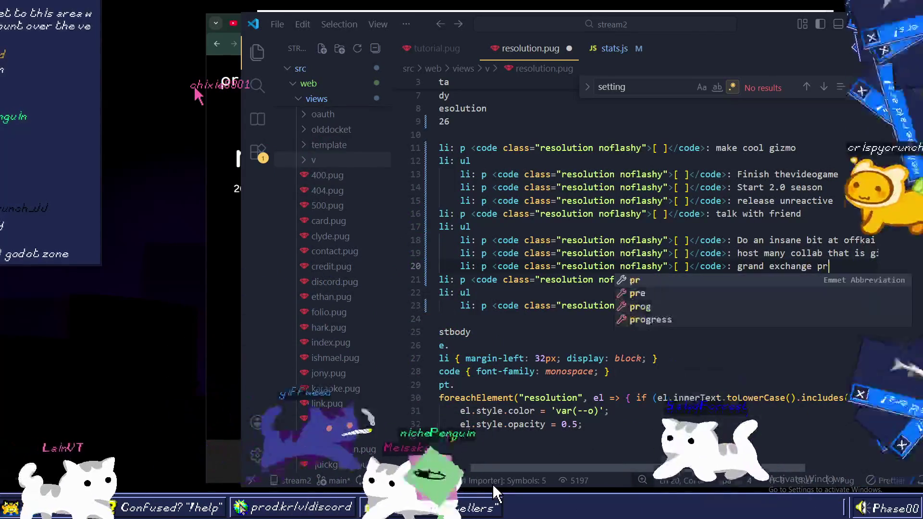
Add a 'get a 3d printer' item after 'Become Employed'.
{"action": "key", "text": "Down"}
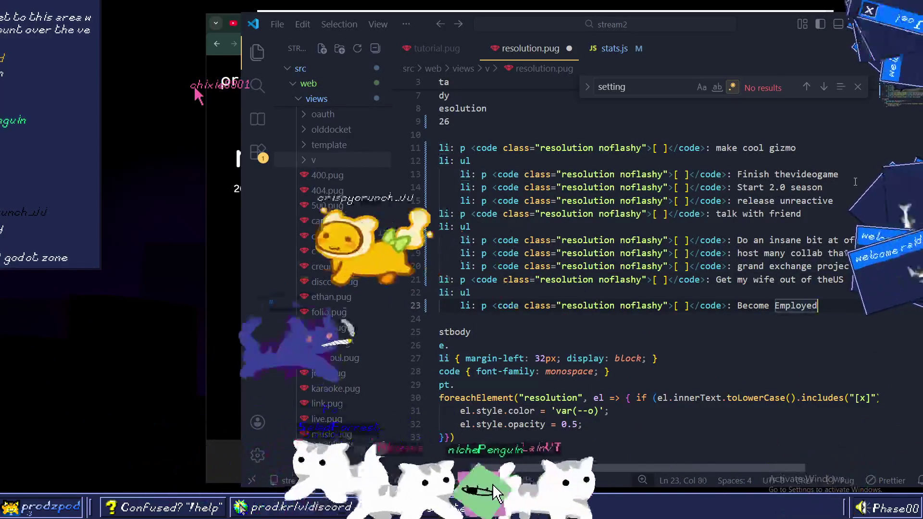
{"action": "key", "text": "Return"}
{"action": "type", "text": "li: p <code class=\"resolution noflashy\">[ ]</code>:"}
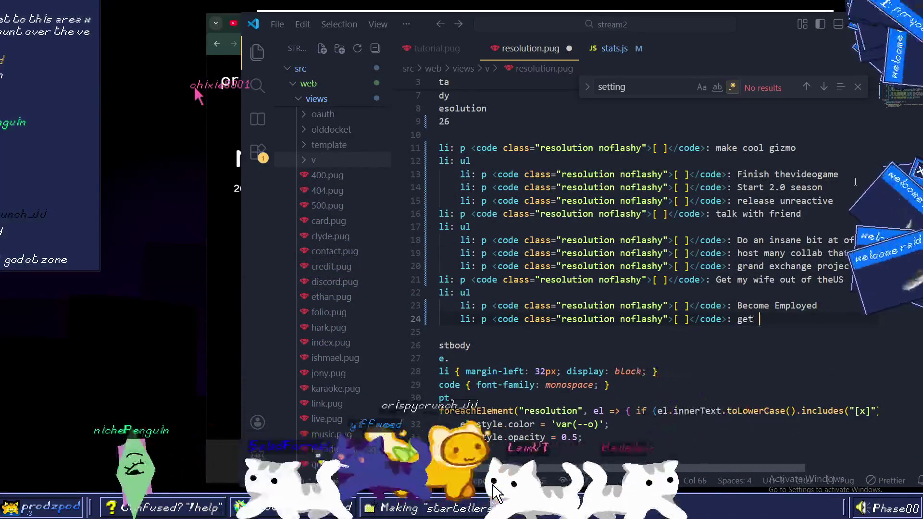
{"action": "type", "text": "printer"}
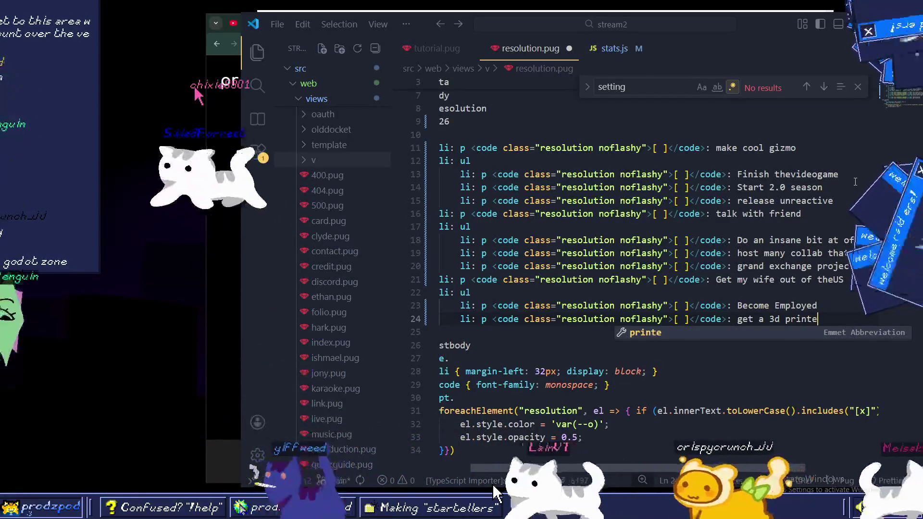
{"action": "key", "text": "Home"}
{"action": "key", "text": "End"}
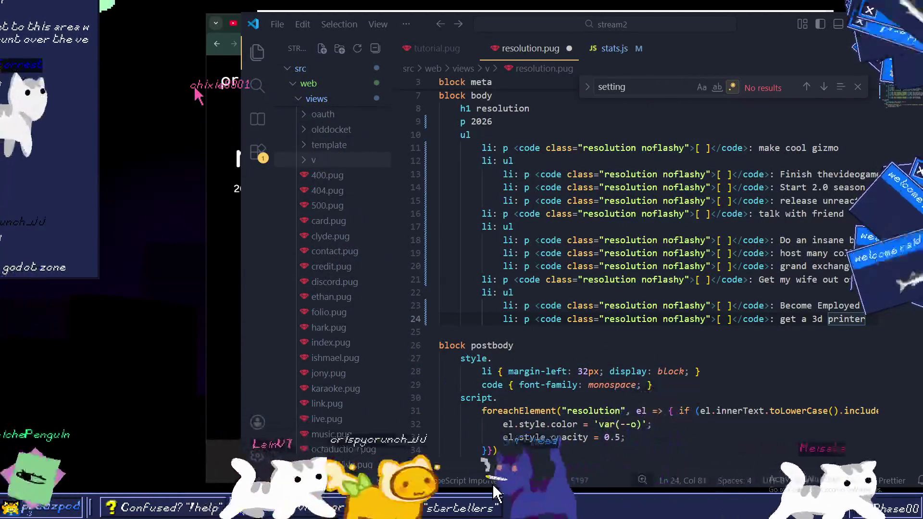
Add 'keep the 2kki thing going' after 'grand exchange project'.
{"action": "scroll", "coordinate": [810, 301], "scroll_direction": "up", "scroll_amount": 3}
{"action": "scroll", "coordinate": [810, 302], "scroll_direction": "right", "scroll_amount": 3}
{"action": "left_click", "coordinate": [807, 354]}
{"action": "key", "text": "Return"}
{"action": "type", "text": "<code class=\"resolution noflashy\">[ ]</code>:"}
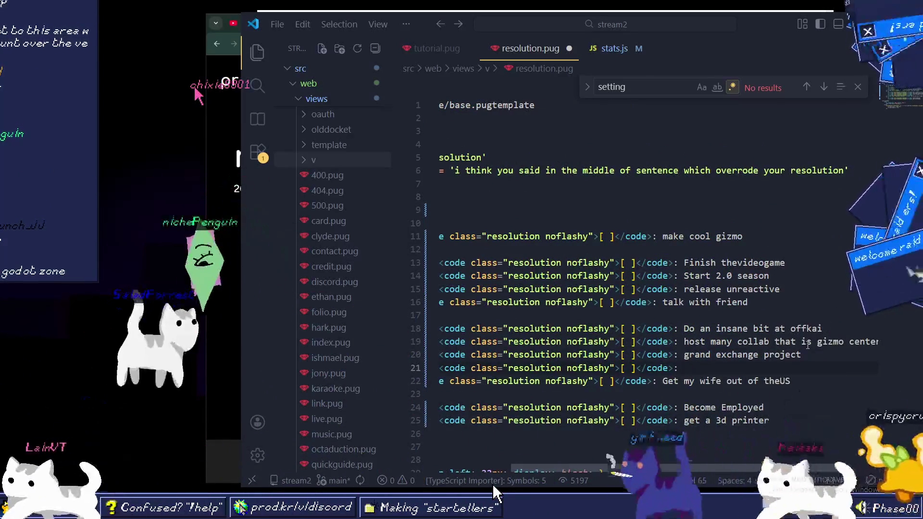
{"action": "type", "text": "the 2kk"}
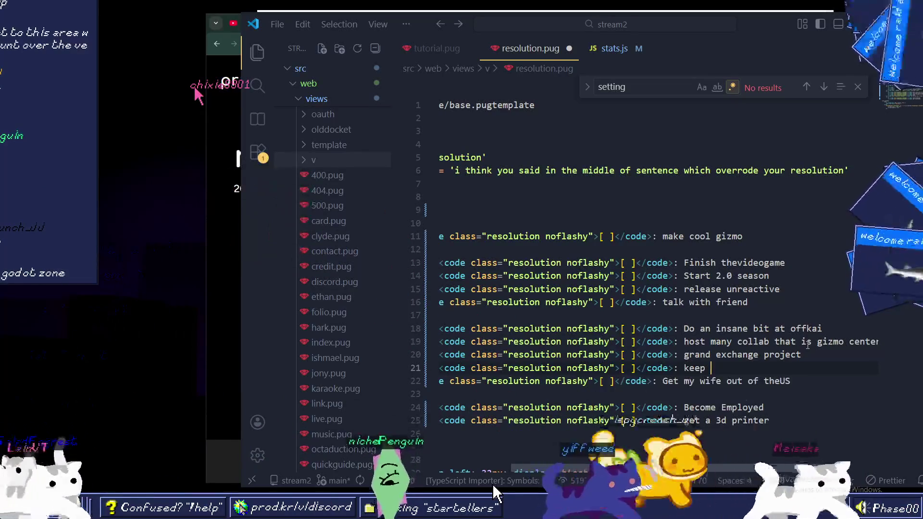
{"action": "type", "text": "i thing going"}
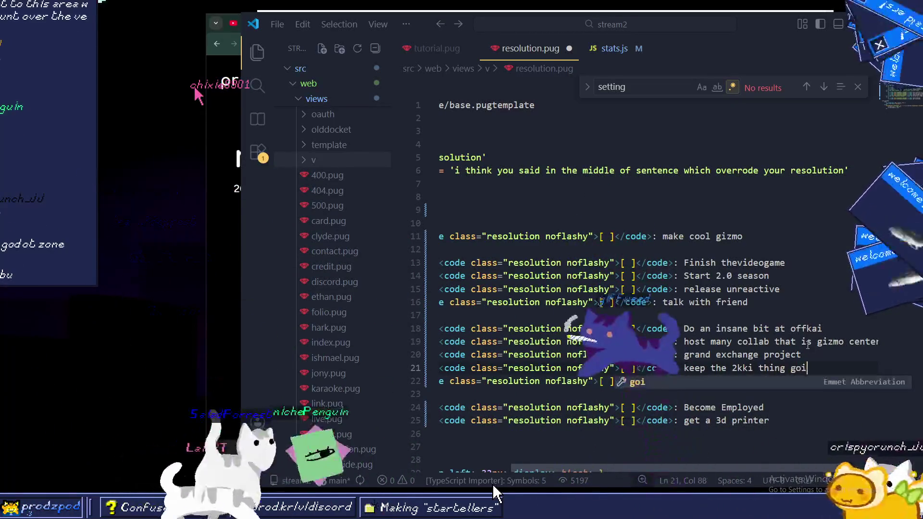
{"action": "key", "text": "Escape"}
Save resolution.pug and return to the browser.
{"action": "key", "text": "Down"}
{"action": "key", "text": "Down"}
{"action": "key", "text": "Down"}
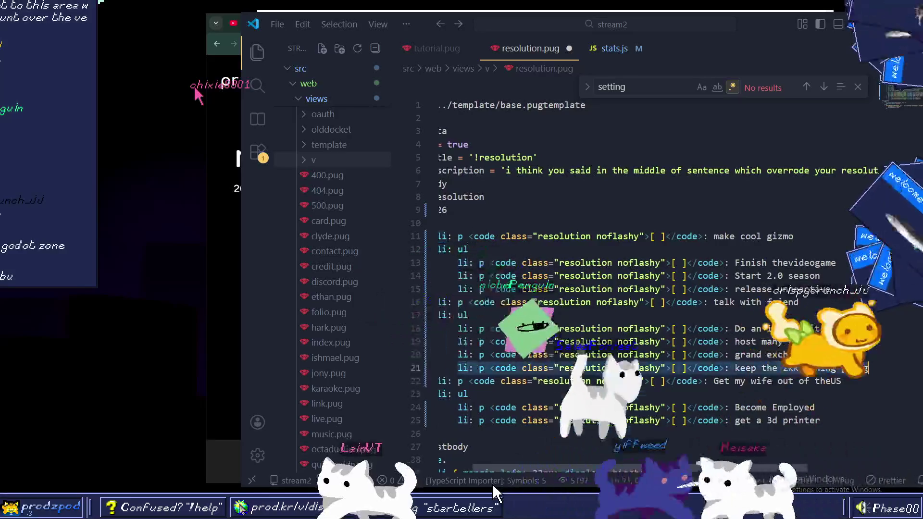
{"action": "key", "text": "ctrl+s"}
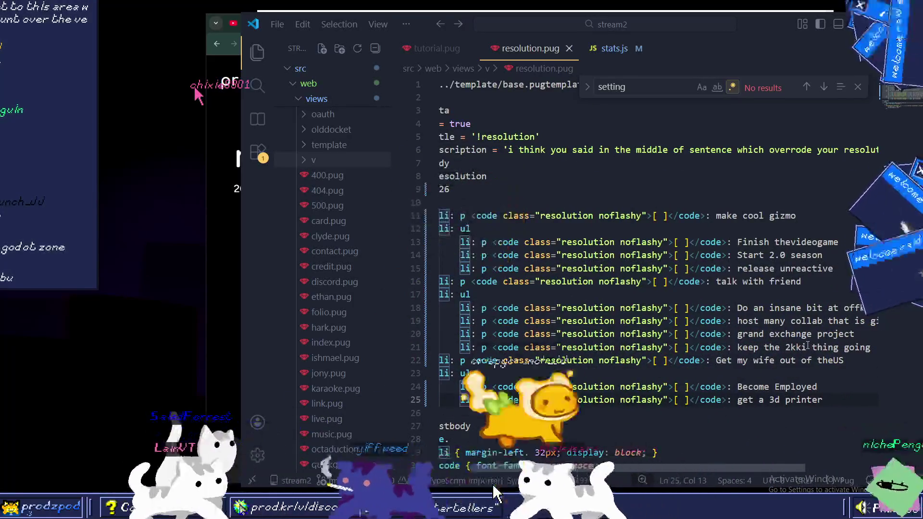
{"action": "key", "text": "alt+Tab"}
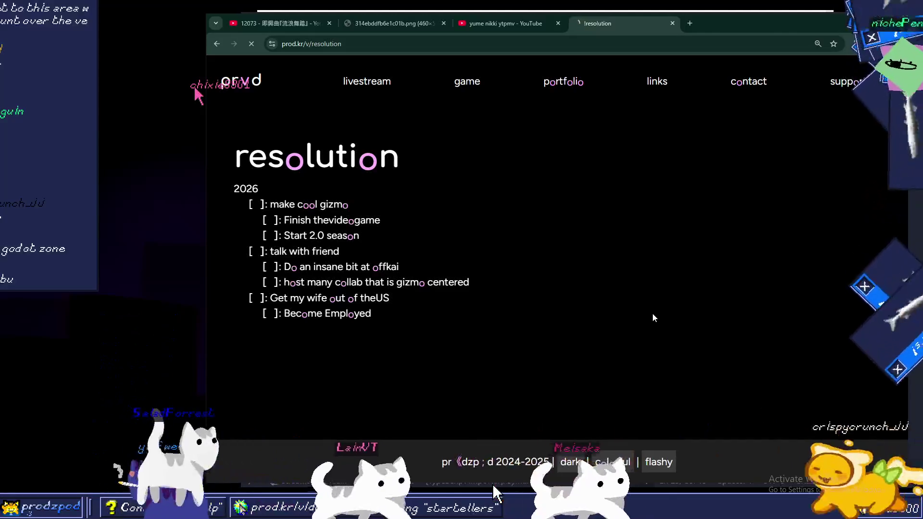
Reload the resolution page and check the new lines, including 'get a 3d printer'.
{"action": "key", "text": "F5"}
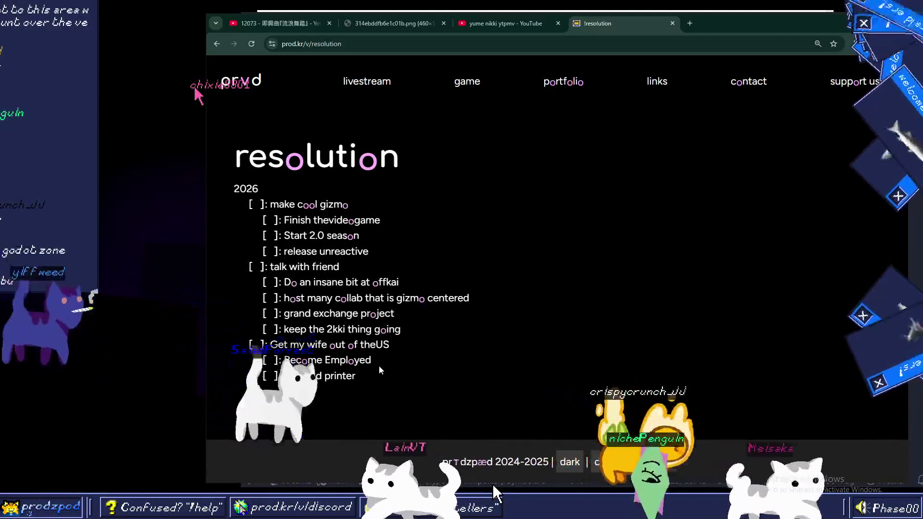
{"action": "triple_click", "coordinate": [397, 369]}
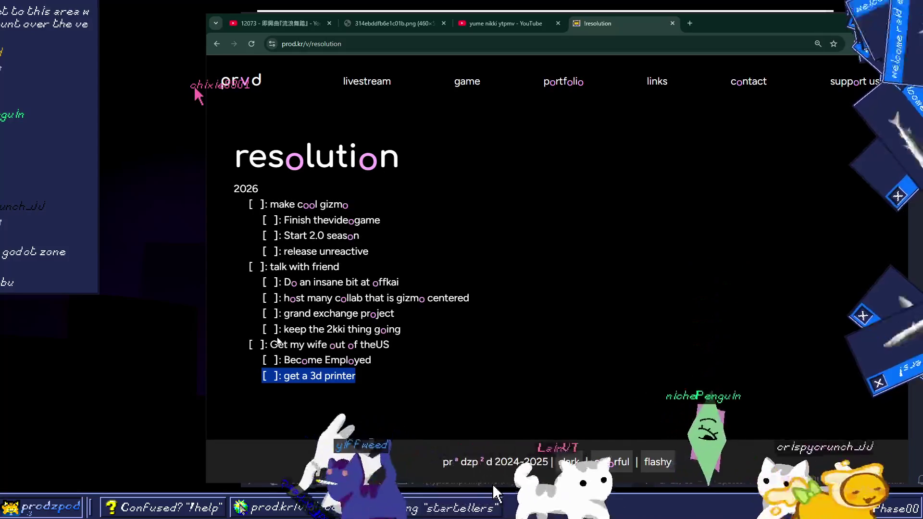
{"action": "triple_click", "coordinate": [361, 380]}
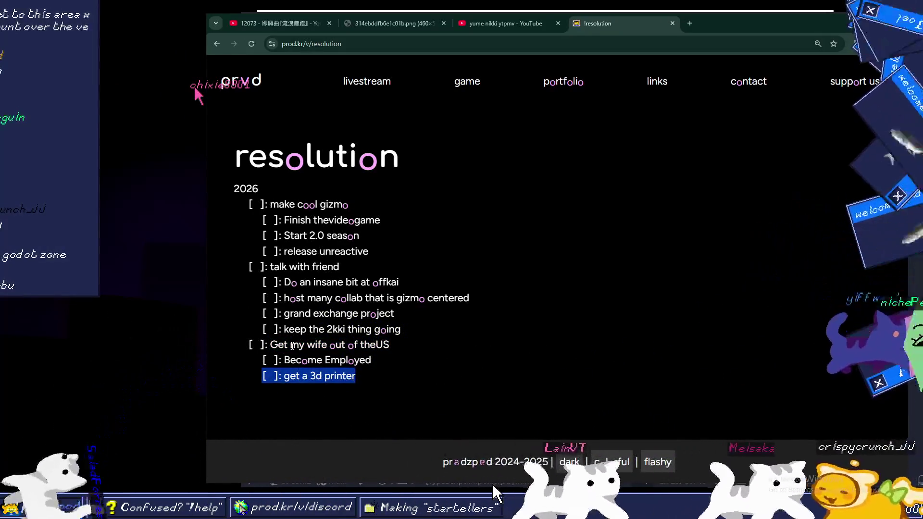
{"action": "triple_click", "coordinate": [383, 374]}
{"action": "left_click", "coordinate": [394, 356]}
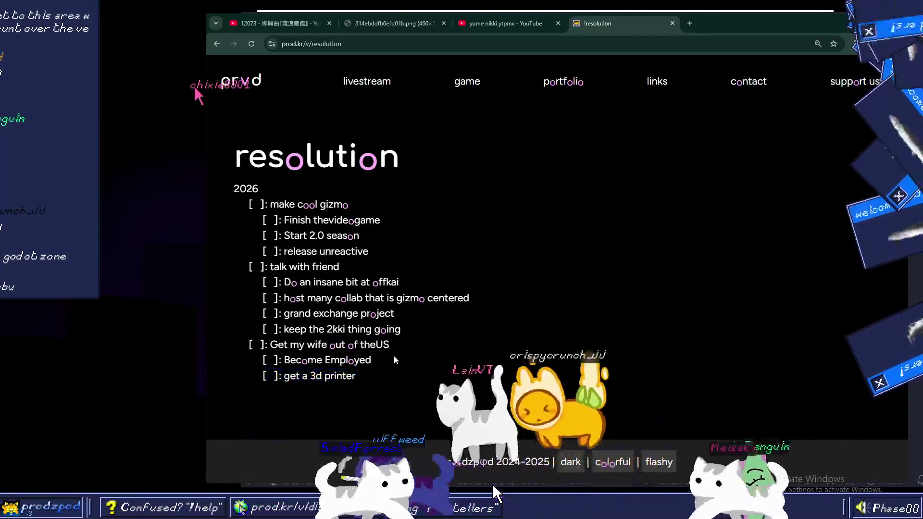
{"action": "left_click_drag", "start_coordinate": [279, 189], "coordinate": [359, 319]}
{"action": "left_click", "coordinate": [401, 358]}
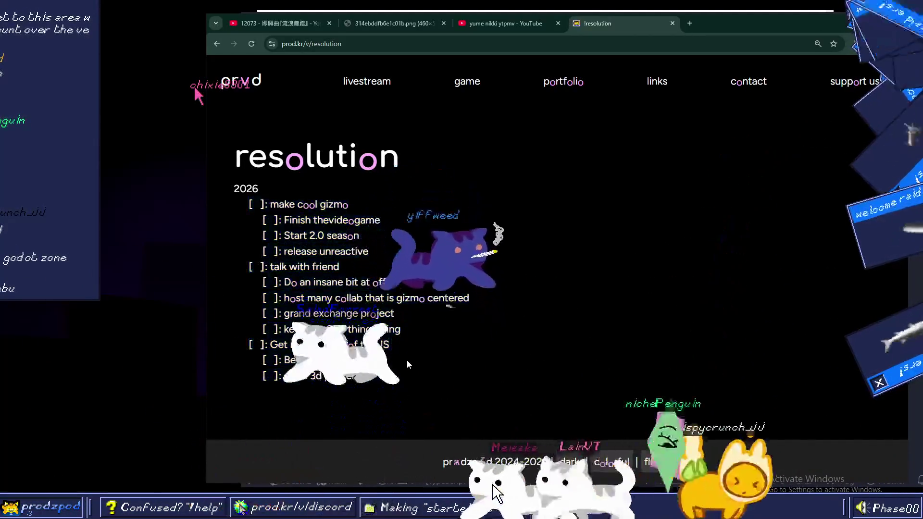
Compare against the code editor, then select the list from 'Finish thevideogame' to 'Become Employed'.
{"action": "key", "text": "alt+Tab"}
{"action": "scroll", "coordinate": [770, 283], "scroll_direction": "left", "scroll_amount": 2}
{"action": "scroll", "coordinate": [772, 285], "scroll_direction": "right", "scroll_amount": 5}
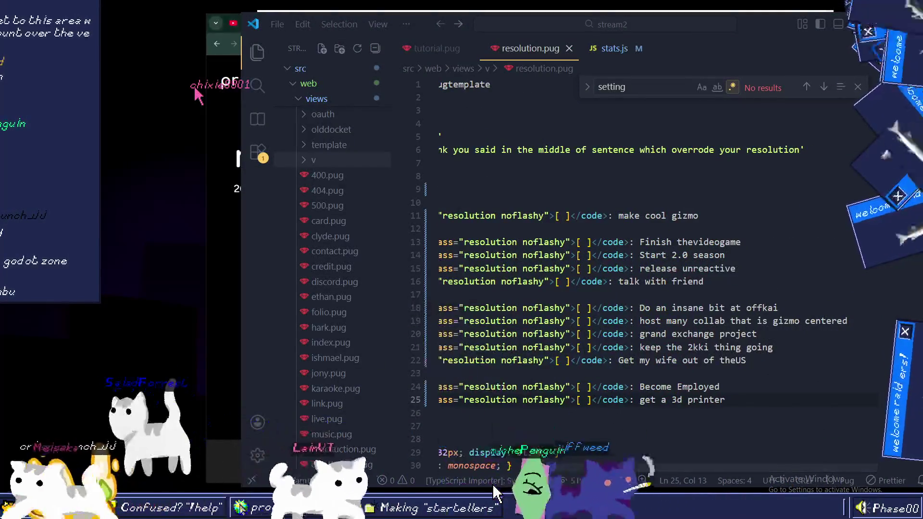
{"action": "key", "text": "alt+Tab"}
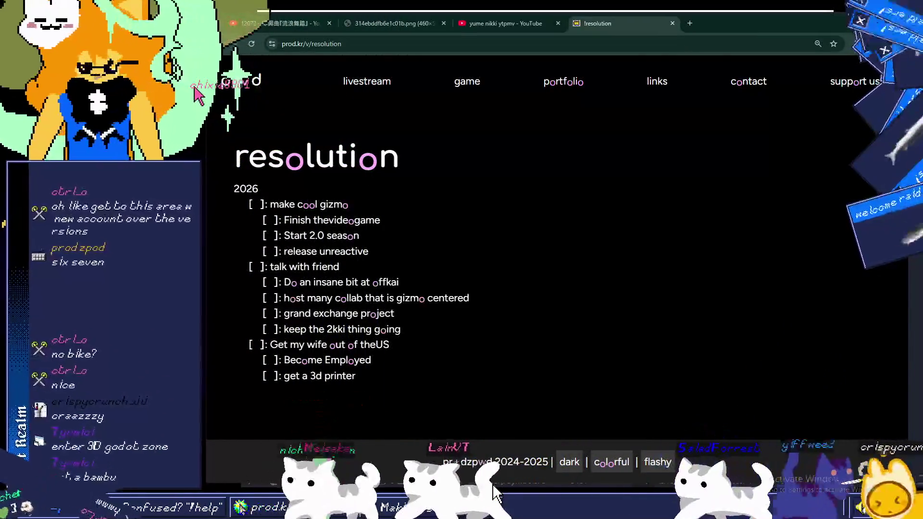
{"action": "left_click_drag", "start_coordinate": [283, 220], "coordinate": [429, 432]}
{"action": "left_click", "coordinate": [419, 347]}
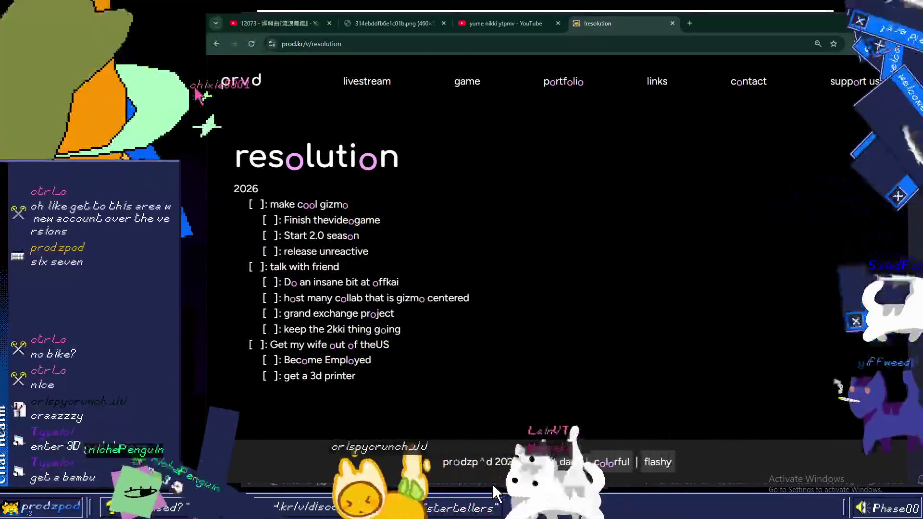
{"action": "triple_click", "coordinate": [376, 374]}
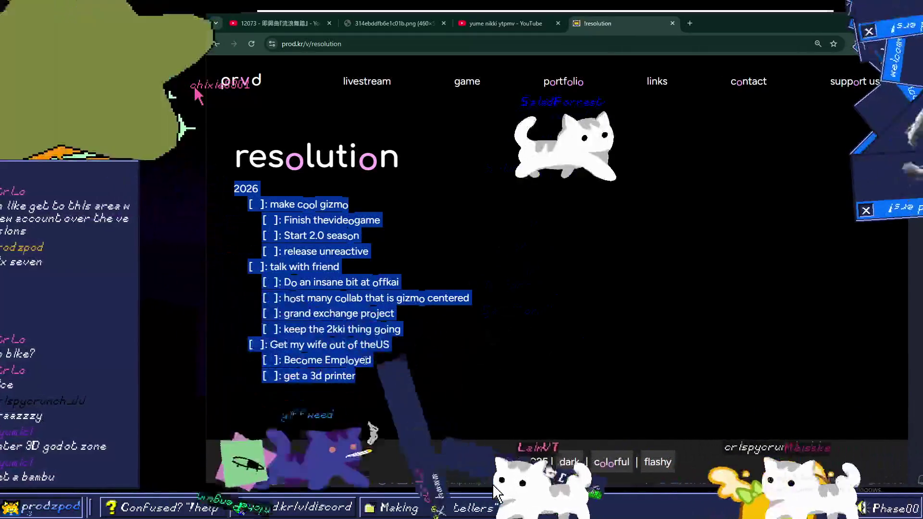
Select and clear different spans of the 2026 list, then bring the Godot editor forward.
{"action": "triple_click", "coordinate": [336, 375]}
{"action": "mouse_move", "coordinate": [337, 375]}
{"action": "left_mouse_down"}
{"action": "mouse_move", "coordinate": [366, 189]}
{"action": "mouse_move", "coordinate": [388, 206]}
{"action": "mouse_move", "coordinate": [383, 221]}
{"action": "left_mouse_up"}
{"action": "left_click", "coordinate": [396, 282]}
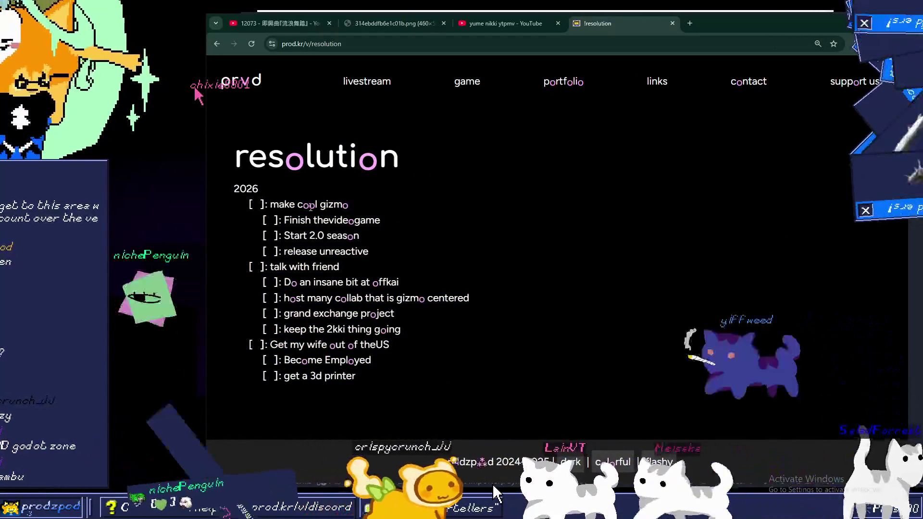
{"action": "mouse_move", "coordinate": [245, 205]}
{"action": "left_mouse_down"}
{"action": "mouse_move", "coordinate": [385, 378]}
{"action": "mouse_move", "coordinate": [361, 264]}
{"action": "left_mouse_up"}
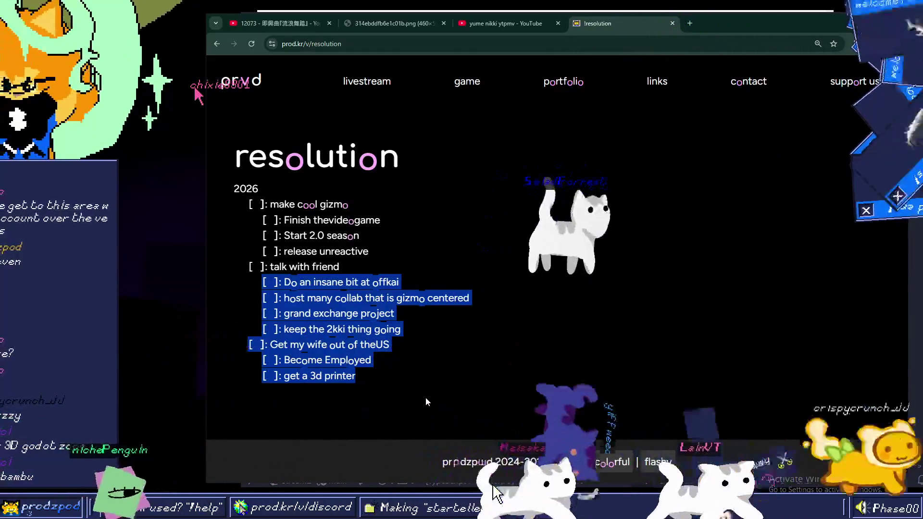
{"action": "left_click", "coordinate": [443, 233]}
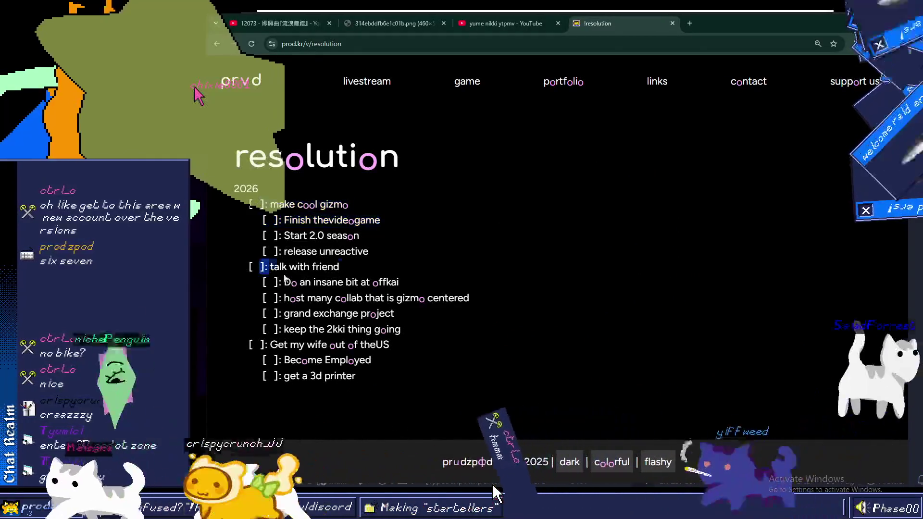
{"action": "left_click_drag", "start_coordinate": [394, 319], "coordinate": [401, 331]}
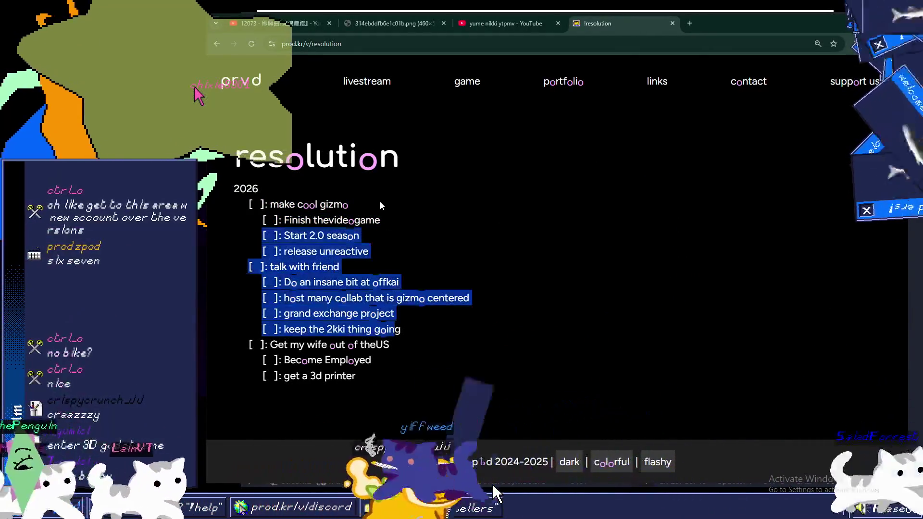
{"action": "left_click", "coordinate": [491, 199]}
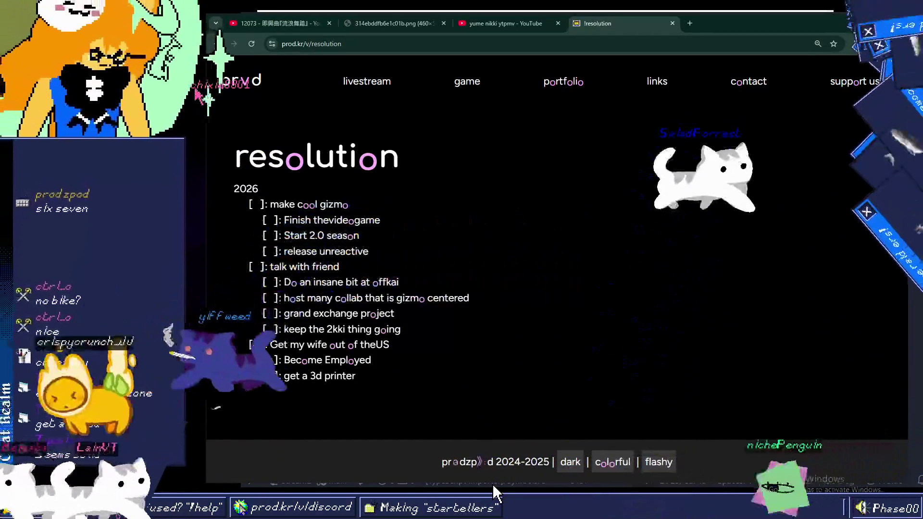
{"action": "triple_click", "coordinate": [334, 229]}
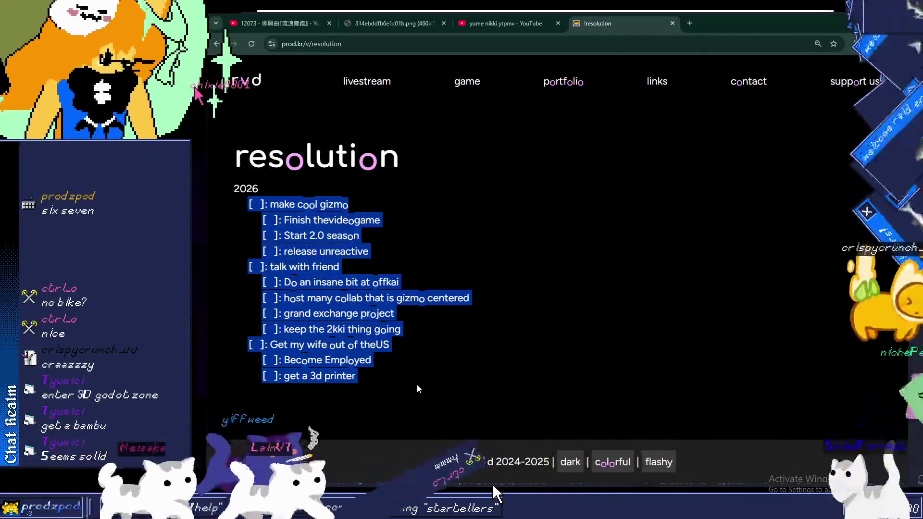
{"action": "left_click", "coordinate": [418, 388]}
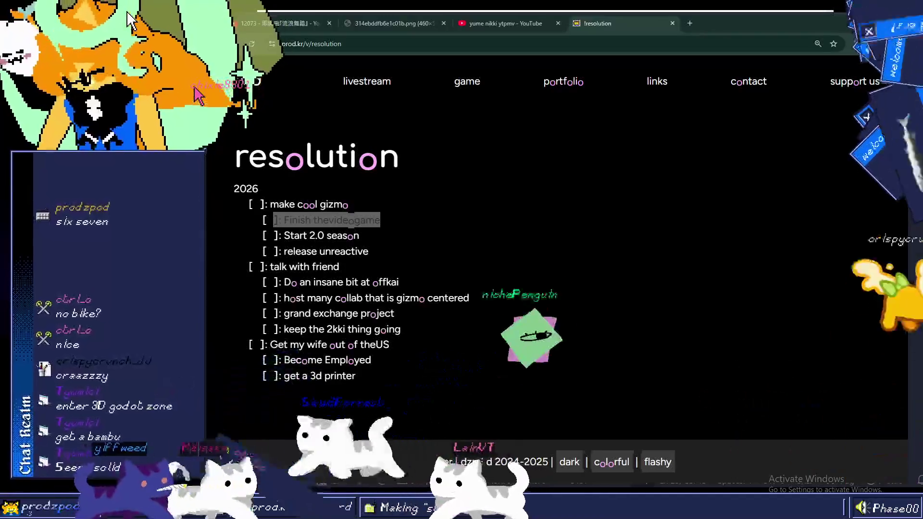
{"action": "key", "text": "alt+Tab"}
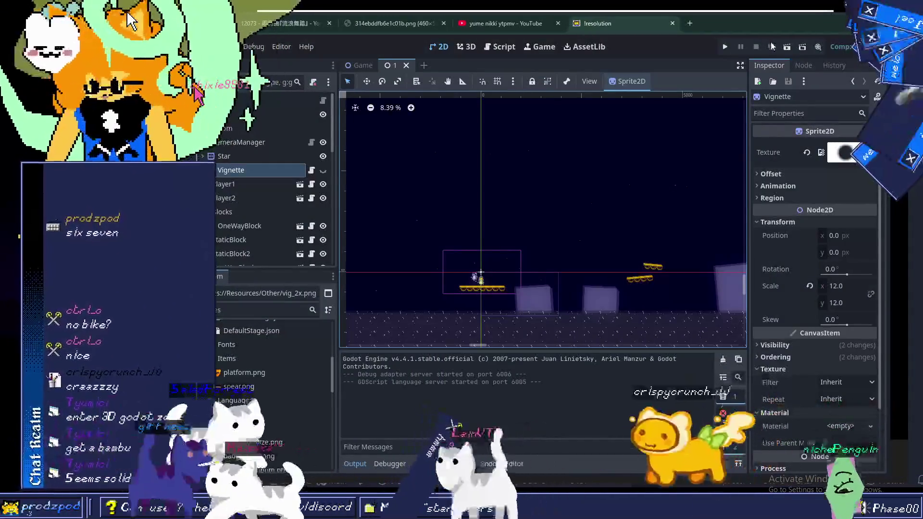
Run the project from Godot and choose Play on the game's main menu.
{"action": "left_click", "coordinate": [724, 46]}
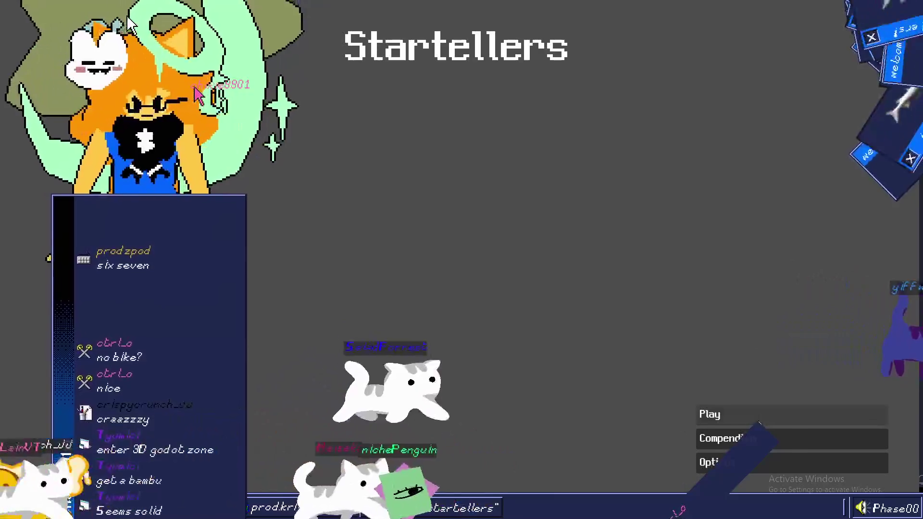
{"action": "left_click", "coordinate": [752, 415]}
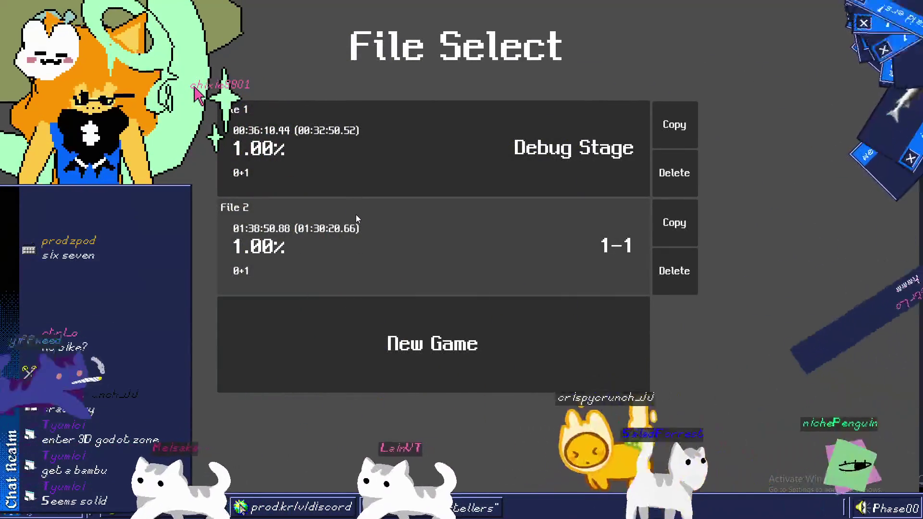
Load File 2, carry the character onto the yellow platform and fling it upward.
{"action": "left_click", "coordinate": [366, 237]}
{"action": "mouse_move", "coordinate": [734, 301]}
{"action": "left_mouse_down"}
{"action": "mouse_move", "coordinate": [679, 272]}
{"action": "mouse_move", "coordinate": [422, 185]}
{"action": "mouse_move", "coordinate": [762, 120]}
{"action": "mouse_move", "coordinate": [417, 200]}
{"action": "mouse_move", "coordinate": [472, 158]}
{"action": "mouse_move", "coordinate": [499, 148]}
{"action": "mouse_move", "coordinate": [464, 165]}
{"action": "mouse_move", "coordinate": [452, 192]}
{"action": "mouse_move", "coordinate": [478, 264]}
{"action": "mouse_move", "coordinate": [500, 262]}
{"action": "mouse_move", "coordinate": [478, 247]}
{"action": "mouse_move", "coordinate": [470, 181]}
{"action": "mouse_move", "coordinate": [495, 230]}
{"action": "mouse_move", "coordinate": [419, 280]}
{"action": "mouse_move", "coordinate": [392, 257]}
{"action": "mouse_move", "coordinate": [587, 186]}
{"action": "mouse_move", "coordinate": [572, 257]}
{"action": "mouse_move", "coordinate": [553, 268]}
{"action": "mouse_move", "coordinate": [481, 219]}
{"action": "mouse_move", "coordinate": [269, 269]}
{"action": "mouse_move", "coordinate": [502, 202]}
{"action": "mouse_move", "coordinate": [550, 218]}
{"action": "mouse_move", "coordinate": [569, 241]}
{"action": "mouse_move", "coordinate": [577, 206]}
{"action": "mouse_move", "coordinate": [469, 229]}
{"action": "mouse_move", "coordinate": [544, 277]}
{"action": "mouse_move", "coordinate": [522, 233]}
{"action": "mouse_move", "coordinate": [293, 237]}
{"action": "mouse_move", "coordinate": [388, 250]}
{"action": "mouse_move", "coordinate": [515, 235]}
{"action": "mouse_move", "coordinate": [458, 274]}
{"action": "mouse_move", "coordinate": [533, 236]}
{"action": "mouse_move", "coordinate": [404, 434]}
{"action": "mouse_move", "coordinate": [581, 304]}
{"action": "mouse_move", "coordinate": [387, 319]}
{"action": "mouse_move", "coordinate": [378, 276]}
{"action": "mouse_move", "coordinate": [495, 235]}
{"action": "mouse_move", "coordinate": [464, 360]}
{"action": "mouse_move", "coordinate": [389, 318]}
{"action": "mouse_move", "coordinate": [471, 139]}
{"action": "mouse_move", "coordinate": [551, 309]}
{"action": "mouse_move", "coordinate": [437, 86]}
{"action": "mouse_move", "coordinate": [454, 116]}
{"action": "mouse_move", "coordinate": [385, 295]}
{"action": "mouse_move", "coordinate": [487, 288]}
{"action": "mouse_move", "coordinate": [523, 222]}
{"action": "mouse_move", "coordinate": [492, 215]}
{"action": "left_mouse_up"}
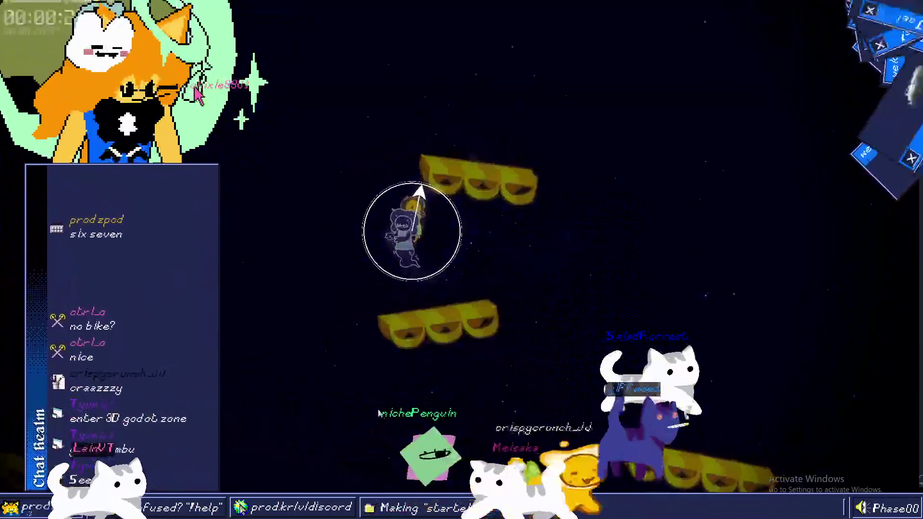
{"action": "left_click_drag", "start_coordinate": [379, 414], "coordinate": [381, 413]}
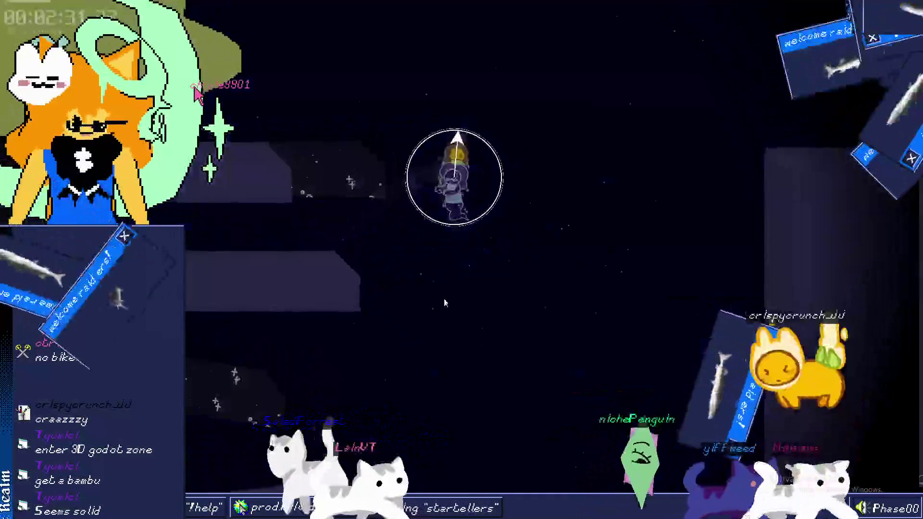
Launch the character upward across the yellow platforms, then click Resume on the Paused menu.
{"action": "left_click_drag", "start_coordinate": [448, 300], "coordinate": [448, 300]}
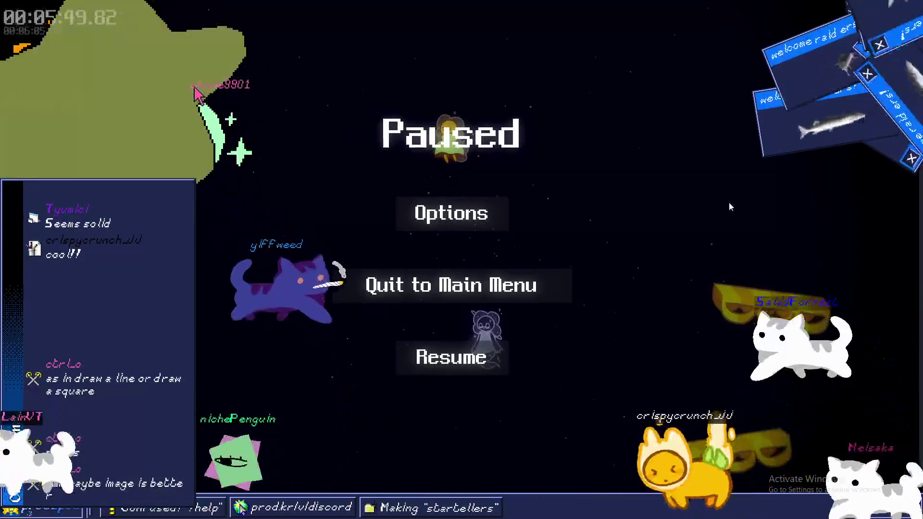
{"action": "left_click", "coordinate": [446, 368]}
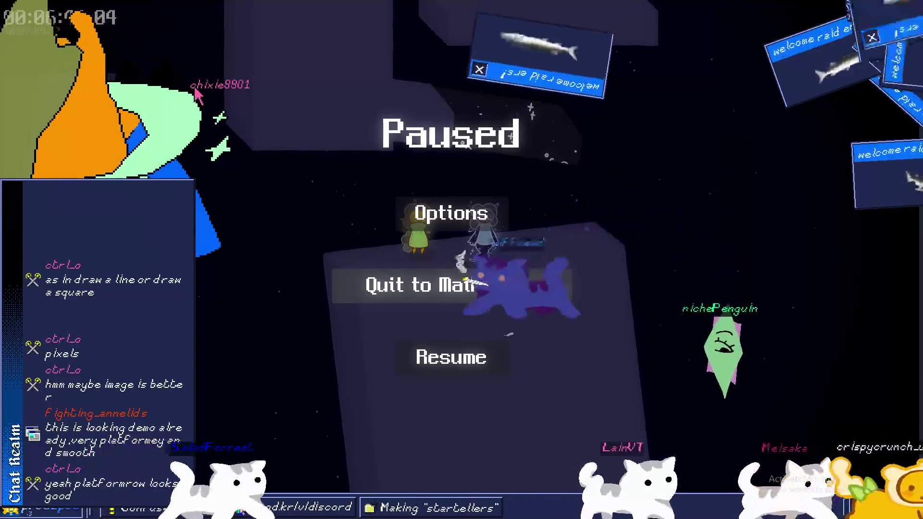
Pause the game again with Escape once the character reaches the large purple block.
{"action": "key", "text": "Escape"}
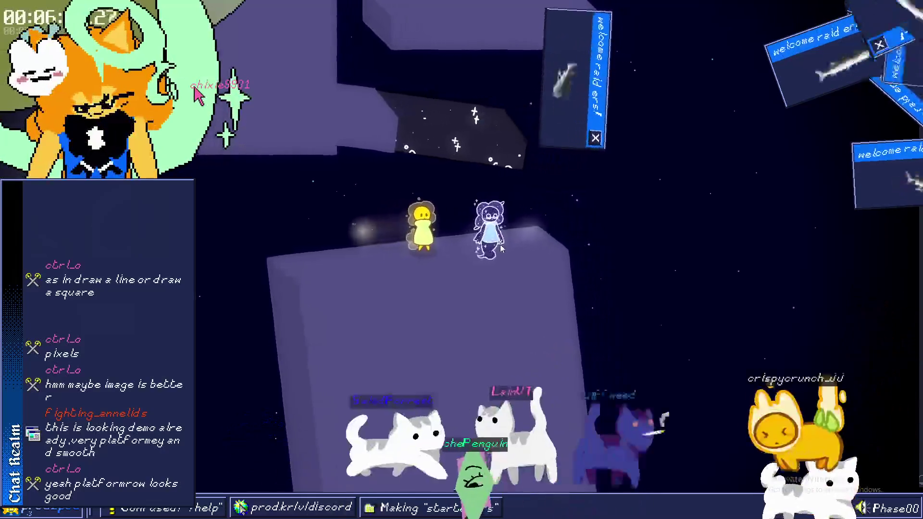
Jump the yellow character left and right across the floating platforms, then quit the playtest with F8.
{"action": "key", "text": "Right"}
{"action": "key", "text": "Up"}
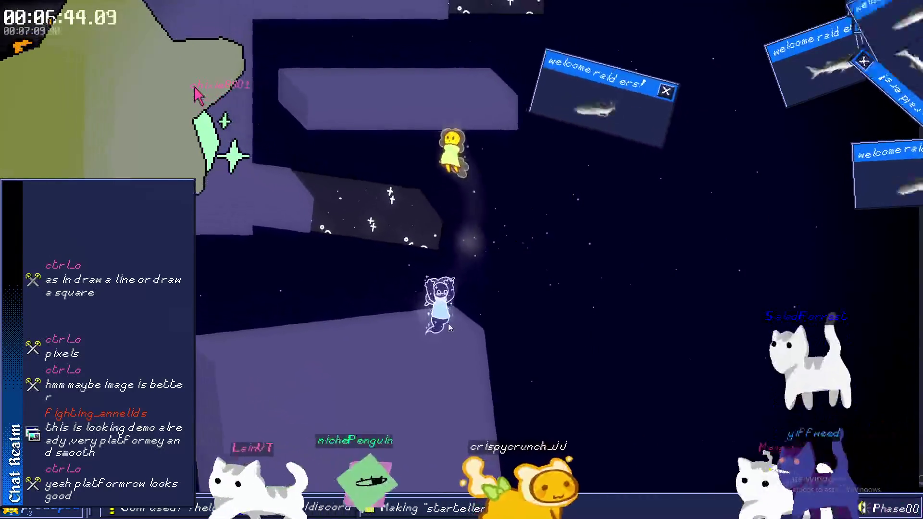
{"action": "key", "text": "Left"}
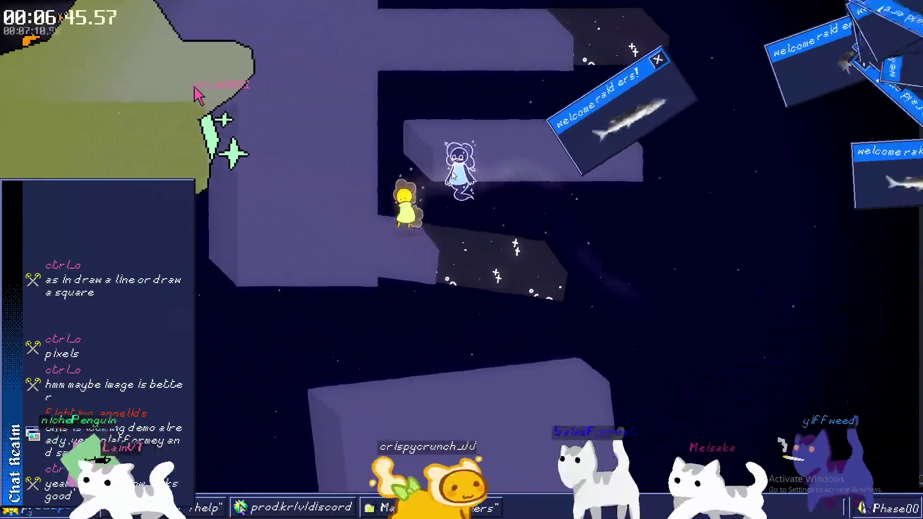
{"action": "key", "text": "Up"}
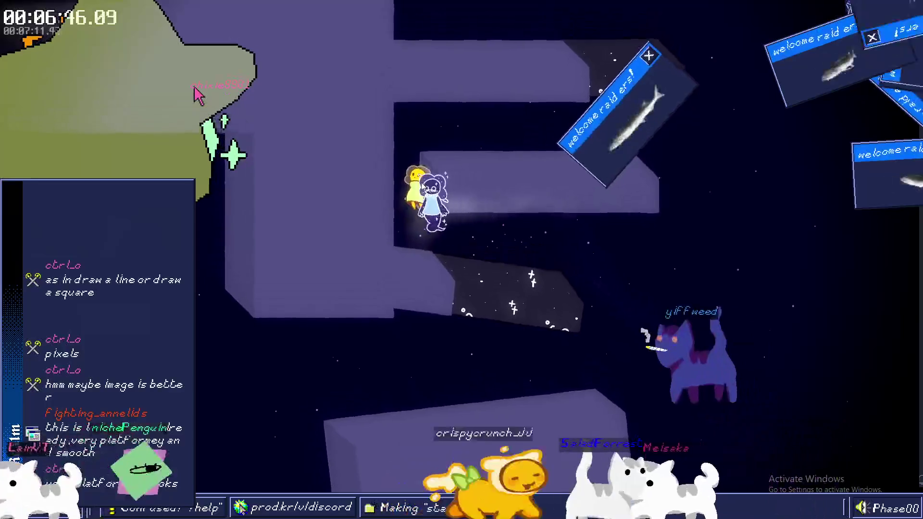
{"action": "key", "text": "Right"}
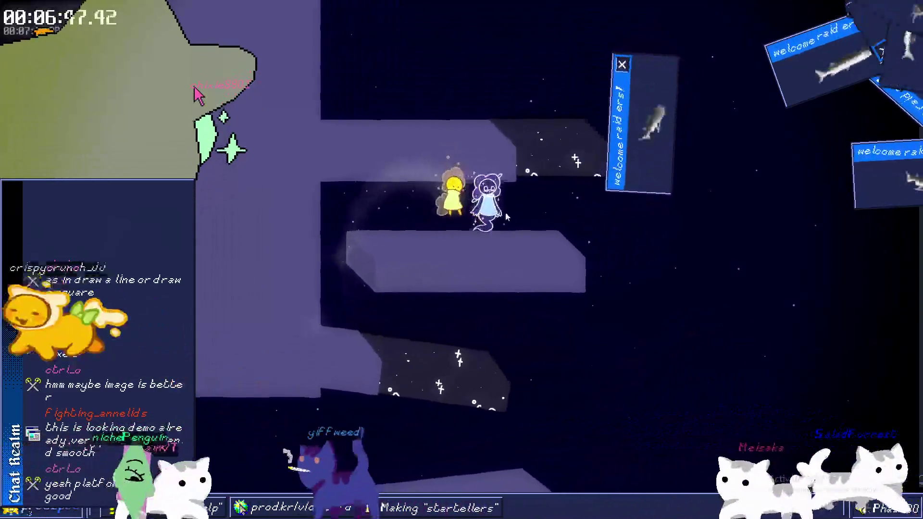
{"action": "key", "text": "Right"}
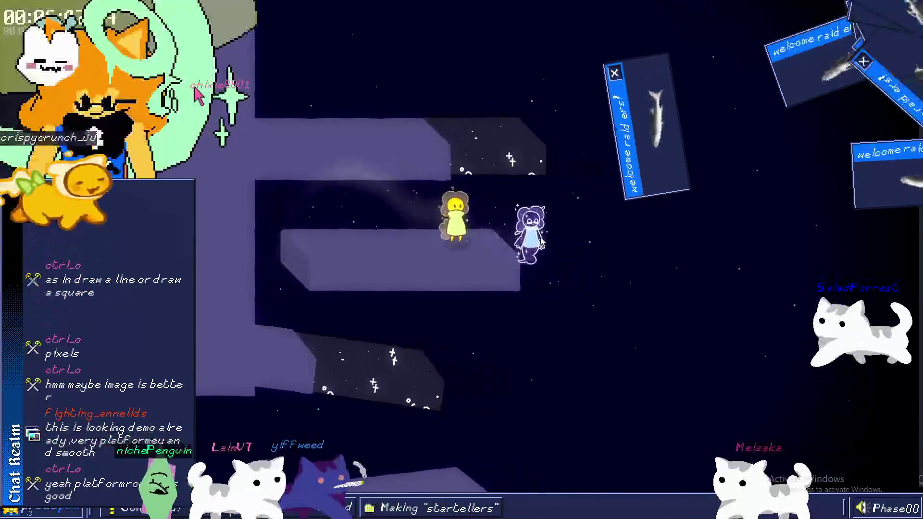
{"action": "key", "text": "Up"}
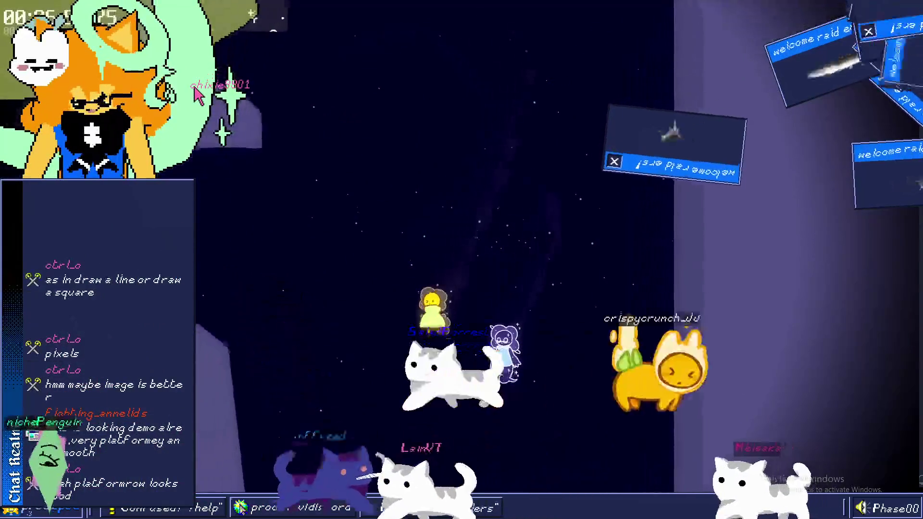
{"action": "key", "text": "Up"}
{"action": "key", "text": "Left"}
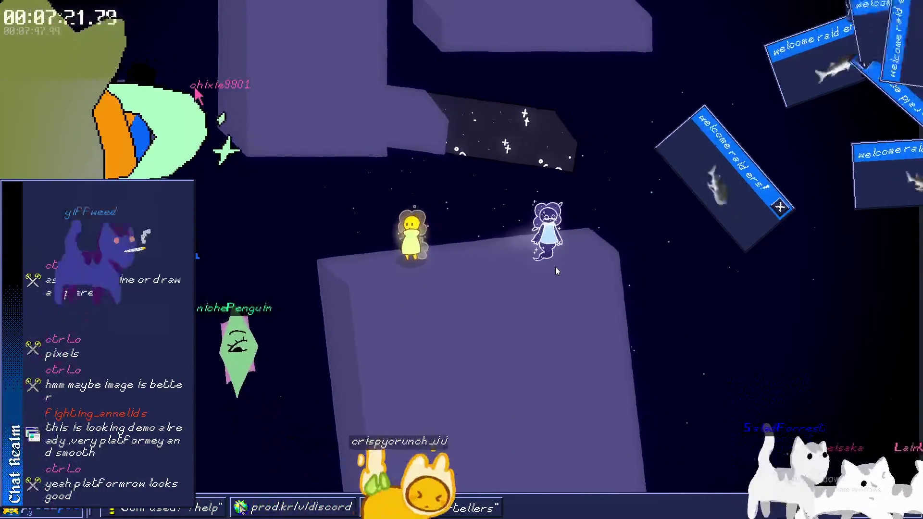
{"action": "key", "text": "F8"}
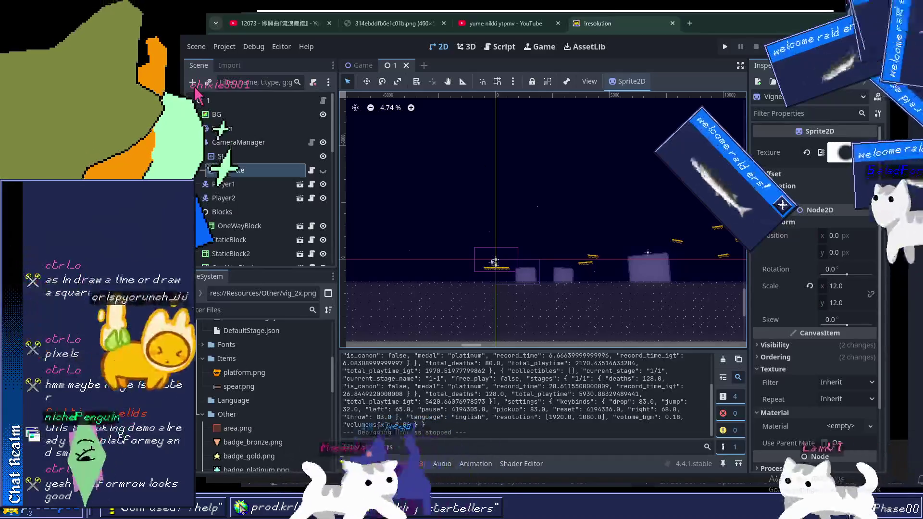
Zoom out, pan the level left, and zoom in on the purple ground block right of the starting platform.
{"action": "scroll", "coordinate": [483, 247], "scroll_direction": "down", "scroll_amount": 3}
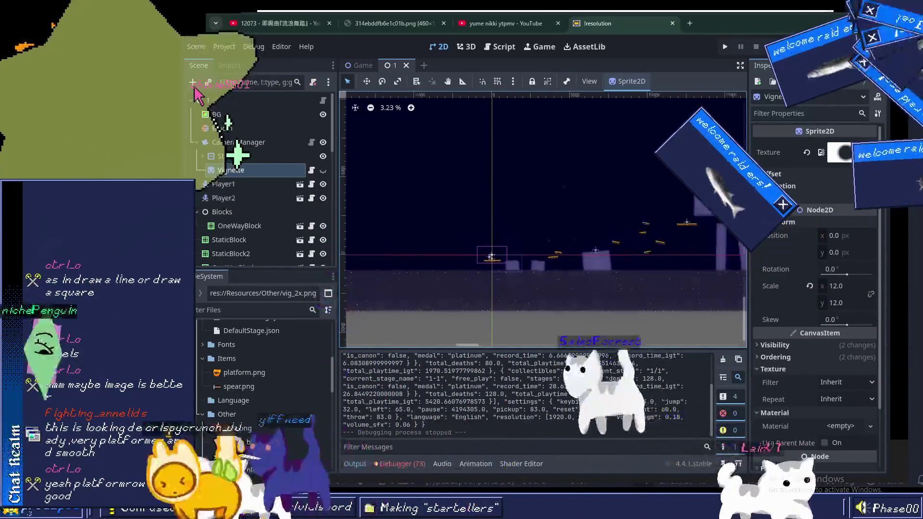
{"action": "left_click_drag", "start_coordinate": [599, 321], "coordinate": [477, 309]}
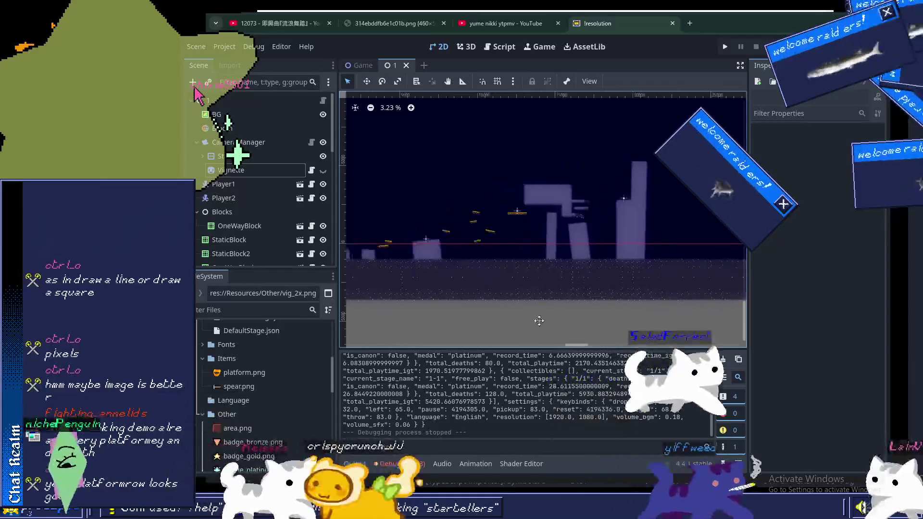
{"action": "scroll", "coordinate": [411, 316], "scroll_direction": "up", "scroll_amount": 15}
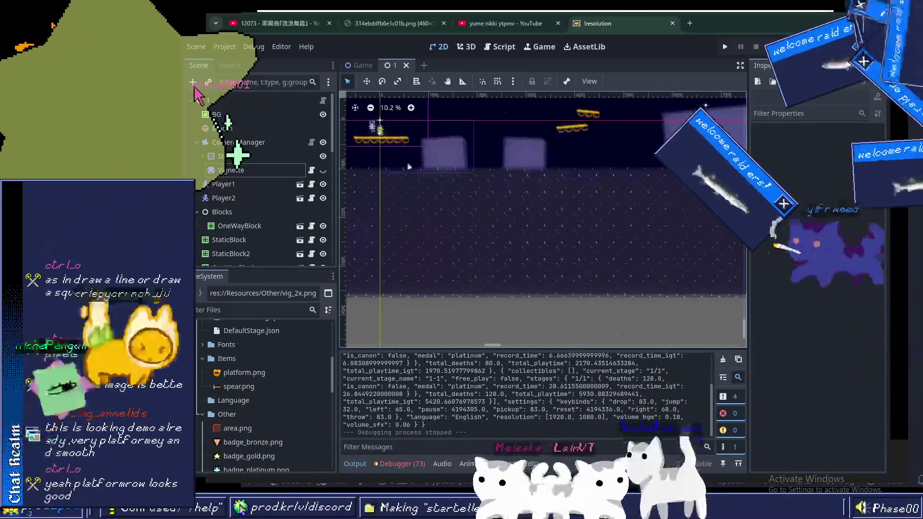
{"action": "scroll", "coordinate": [520, 140], "scroll_direction": "down", "scroll_amount": 4}
{"action": "scroll", "coordinate": [536, 151], "scroll_direction": "up", "scroll_amount": 3}
{"action": "scroll", "coordinate": [538, 164], "scroll_direction": "down", "scroll_amount": 2}
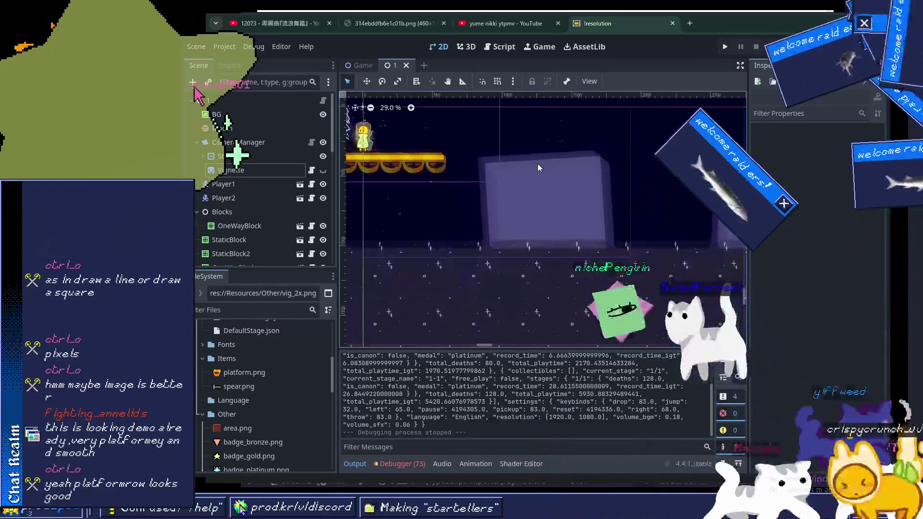
{"action": "scroll", "coordinate": [536, 168], "scroll_direction": "up", "scroll_amount": 6}
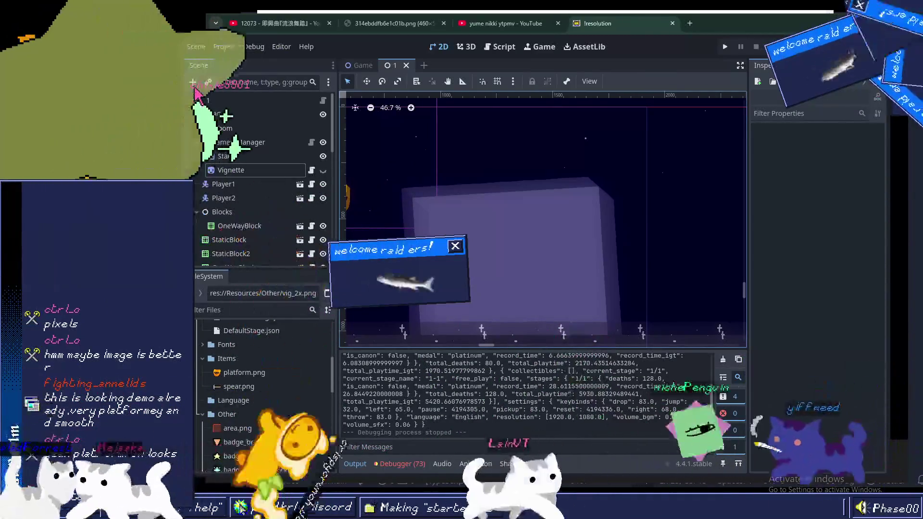
Zoom the 2D viewport out to about 19.8% to show both players and the purple blocks.
{"action": "scroll", "coordinate": [626, 219], "scroll_direction": "down", "scroll_amount": 1}
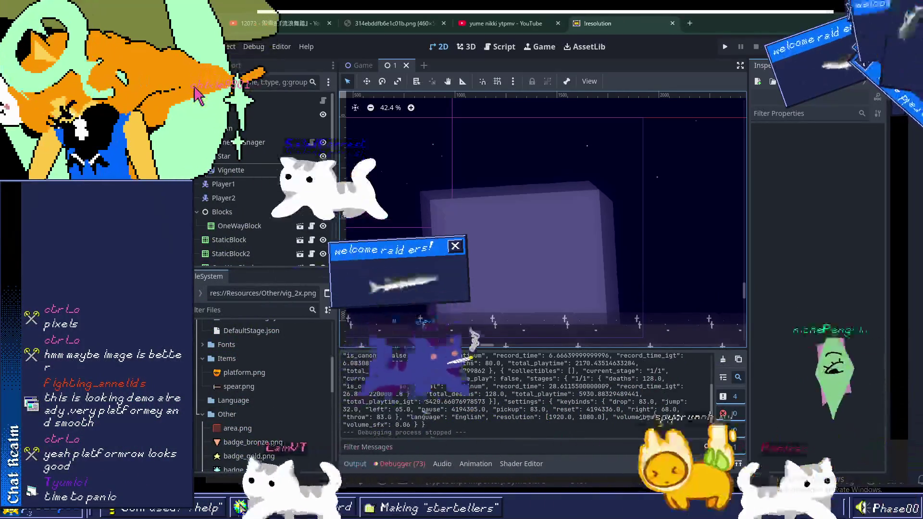
{"action": "scroll", "coordinate": [545, 219], "scroll_direction": "down", "scroll_amount": 2}
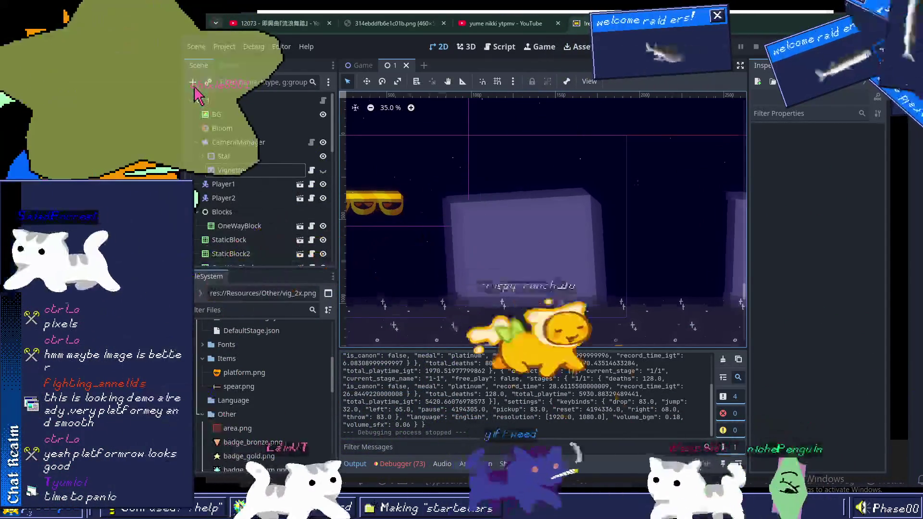
{"action": "scroll", "coordinate": [606, 186], "scroll_direction": "down", "scroll_amount": 3}
{"action": "scroll", "coordinate": [543, 219], "scroll_direction": "down", "scroll_amount": 1}
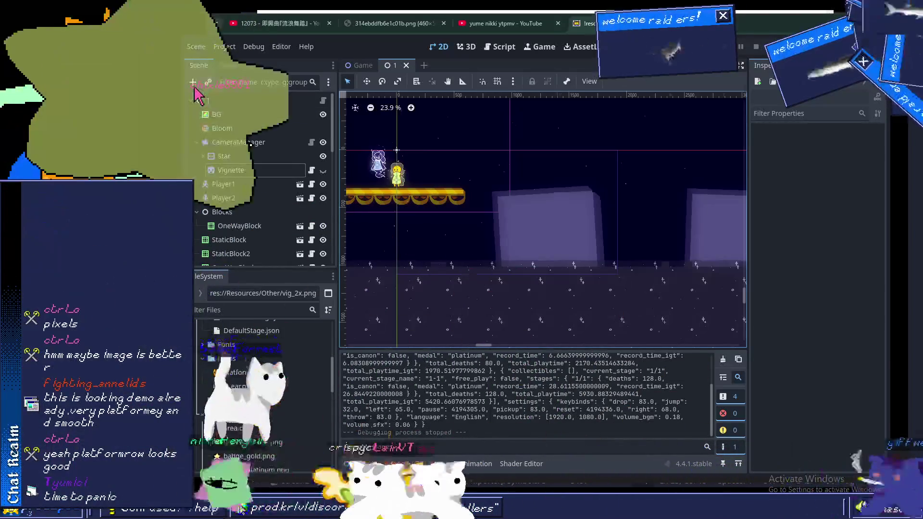
{"action": "scroll", "coordinate": [441, 156], "scroll_direction": "down", "scroll_amount": 2}
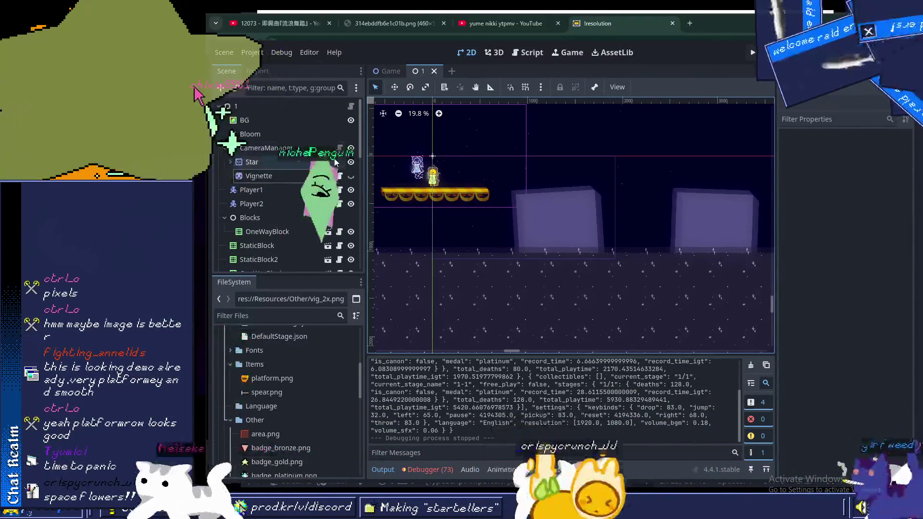
Collapse the Items folder in FileSystem and select the Resources folder.
{"action": "scroll", "coordinate": [303, 423], "scroll_direction": "down", "scroll_amount": 3}
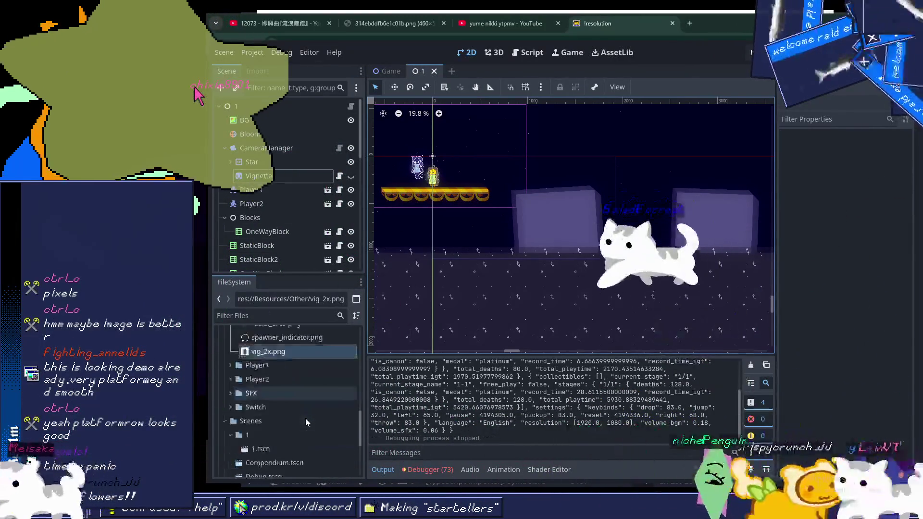
{"action": "scroll", "coordinate": [244, 407], "scroll_direction": "up", "scroll_amount": 5}
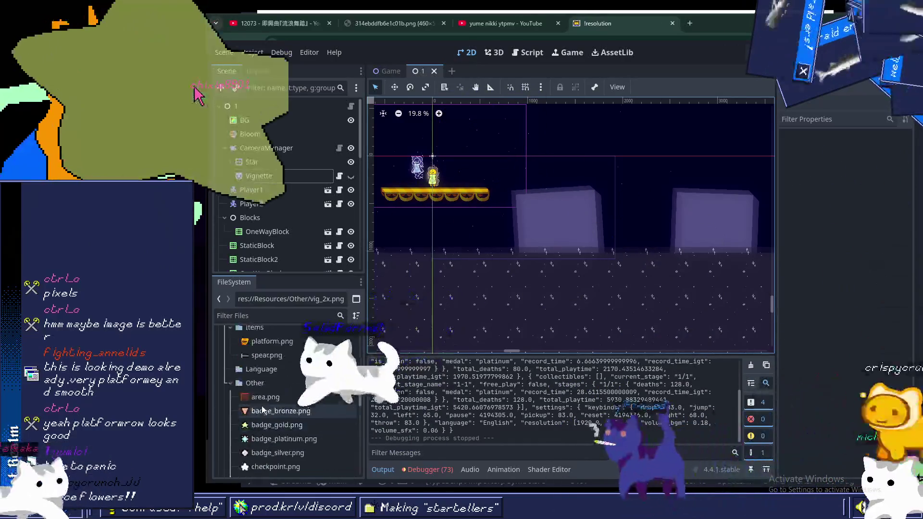
{"action": "double_click", "coordinate": [254, 401]}
{"action": "left_click", "coordinate": [229, 359]}
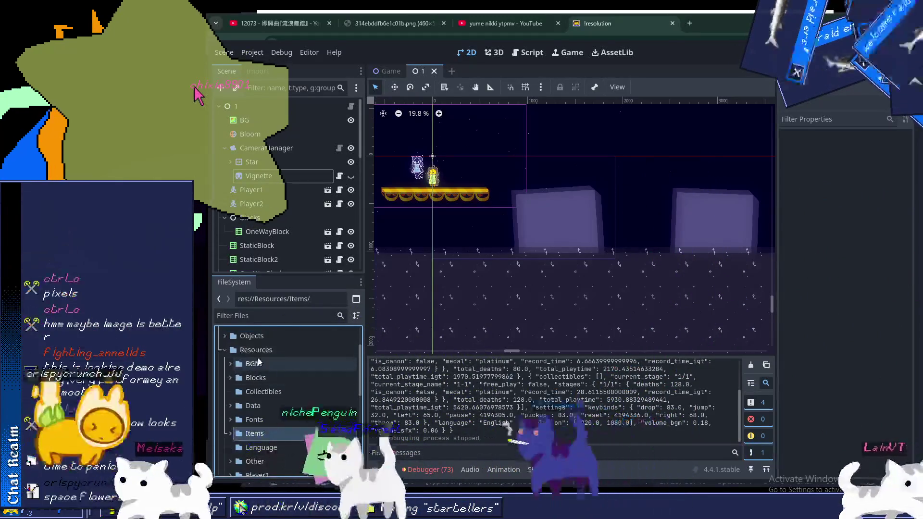
{"action": "scroll", "coordinate": [249, 368], "scroll_direction": "up", "scroll_amount": 2}
{"action": "left_click", "coordinate": [255, 349]}
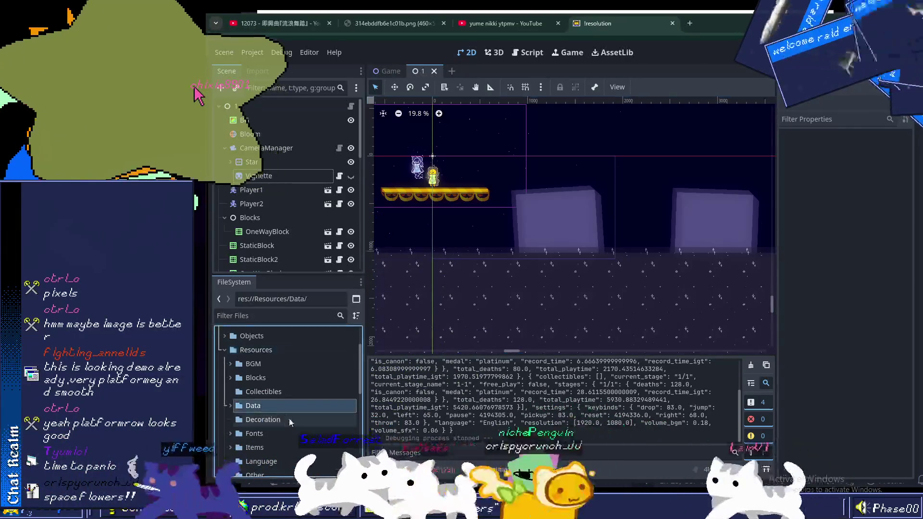
Expand Resources/Decoration to list flower.png and grass1.png, then select the Star node.
{"action": "left_click", "coordinate": [263, 419]}
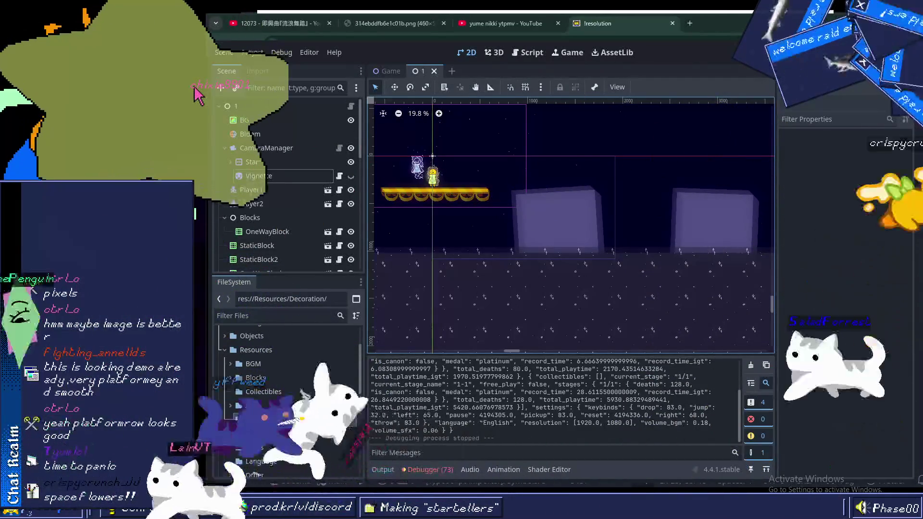
{"action": "double_click", "coordinate": [251, 422]}
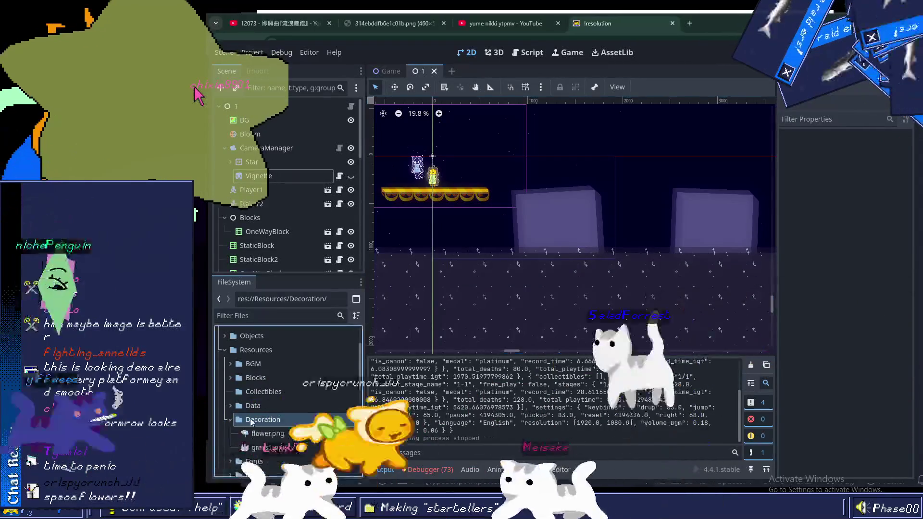
{"action": "scroll", "coordinate": [250, 422], "scroll_direction": "down", "scroll_amount": 2}
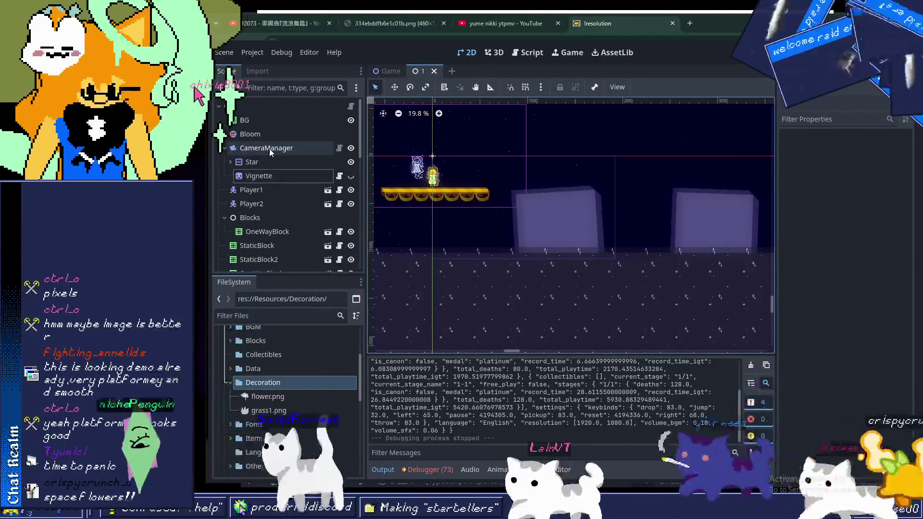
{"action": "left_click", "coordinate": [248, 163]}
Move the Parallax2D layer above Vignette, hide Vignette, and rename the layer to Ground.
{"action": "left_click", "coordinate": [230, 161]}
{"action": "left_click", "coordinate": [230, 162]}
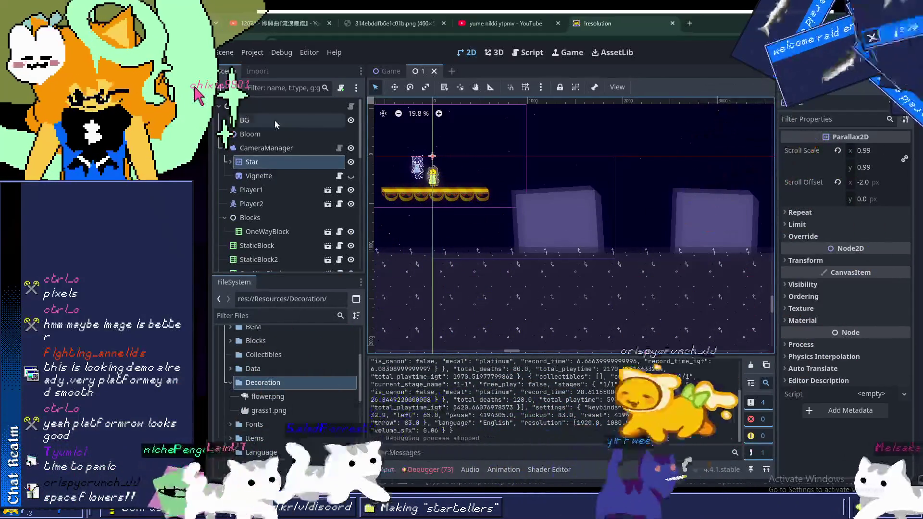
{"action": "left_click", "coordinate": [273, 149]}
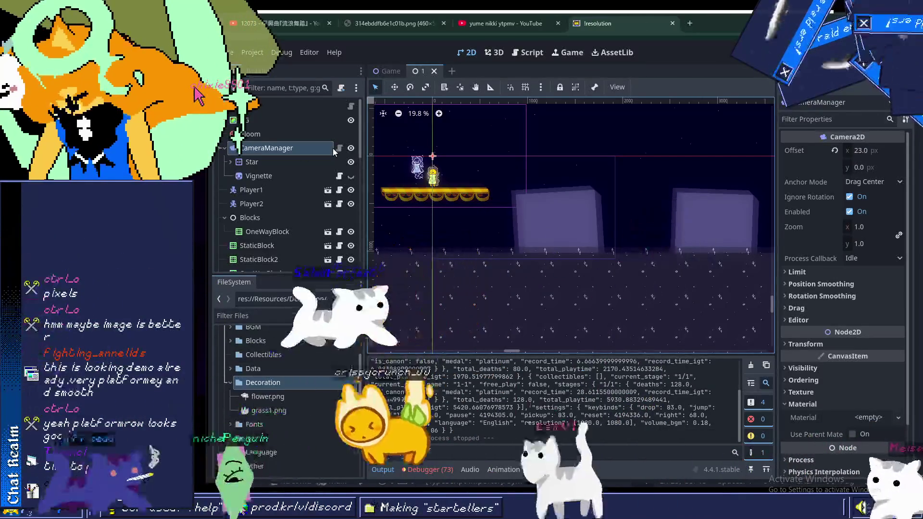
{"action": "left_click_drag", "start_coordinate": [287, 186], "coordinate": [284, 168]}
{"action": "scroll", "coordinate": [452, 185], "scroll_direction": "down", "scroll_amount": 1}
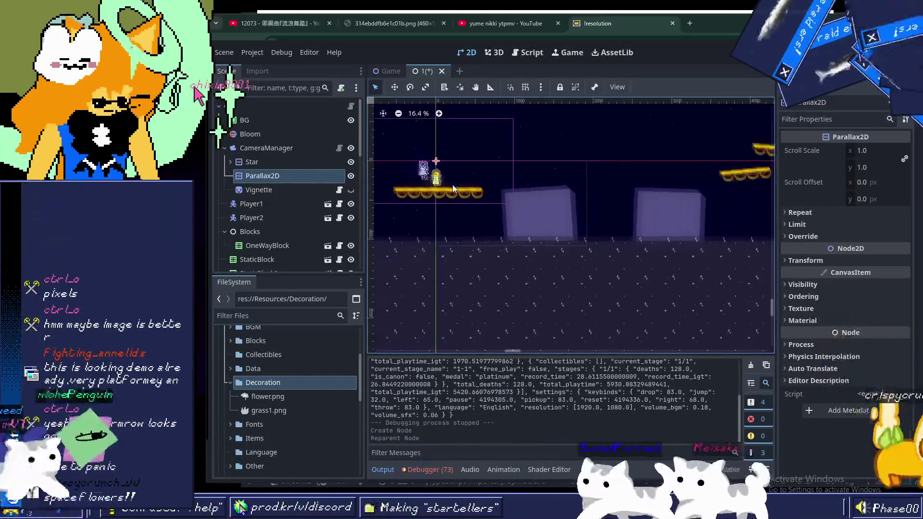
{"action": "scroll", "coordinate": [452, 184], "scroll_direction": "down", "scroll_amount": 2}
{"action": "left_click", "coordinate": [351, 190]}
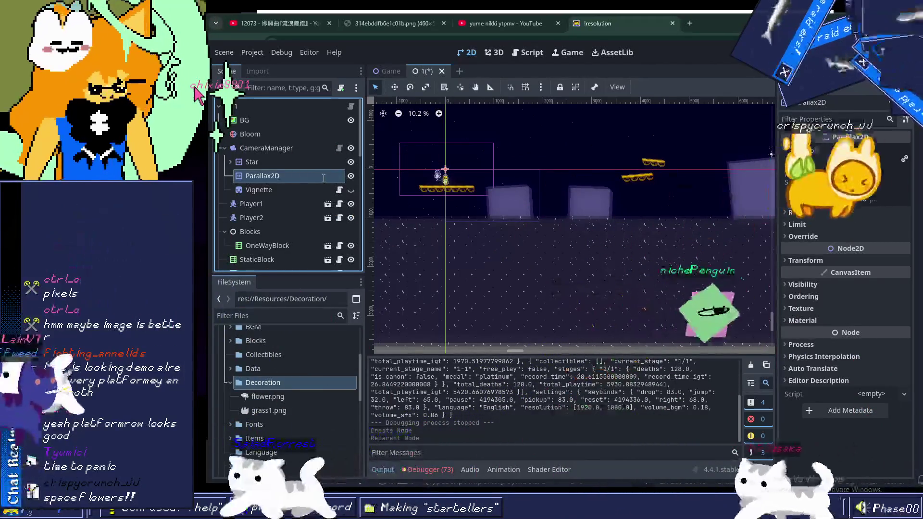
{"action": "type", "text": "Ground"}
{"action": "key", "text": "Return"}
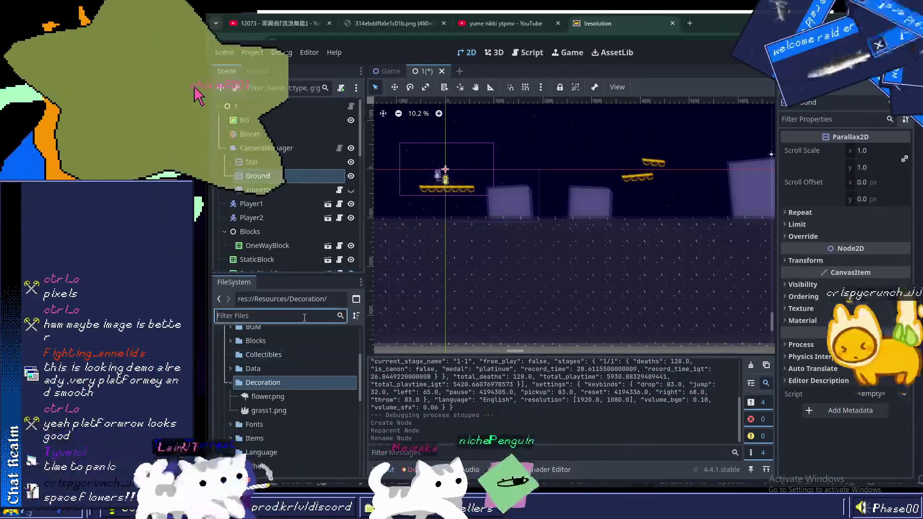
Filter FileSystem for 'stat' and add a StaticBlock under Ground, stretched to 765 by 1176.
{"action": "scroll", "coordinate": [266, 246], "scroll_direction": "down", "scroll_amount": 3}
{"action": "type", "text": "tat"}
{"action": "mouse_move", "coordinate": [305, 409]}
{"action": "left_mouse_down"}
{"action": "mouse_move", "coordinate": [331, 390]}
{"action": "mouse_move", "coordinate": [274, 385]}
{"action": "mouse_move", "coordinate": [293, 150]}
{"action": "left_mouse_up"}
{"action": "scroll", "coordinate": [432, 173], "scroll_direction": "up", "scroll_amount": 5}
{"action": "left_click_drag", "start_coordinate": [528, 208], "coordinate": [624, 364]}
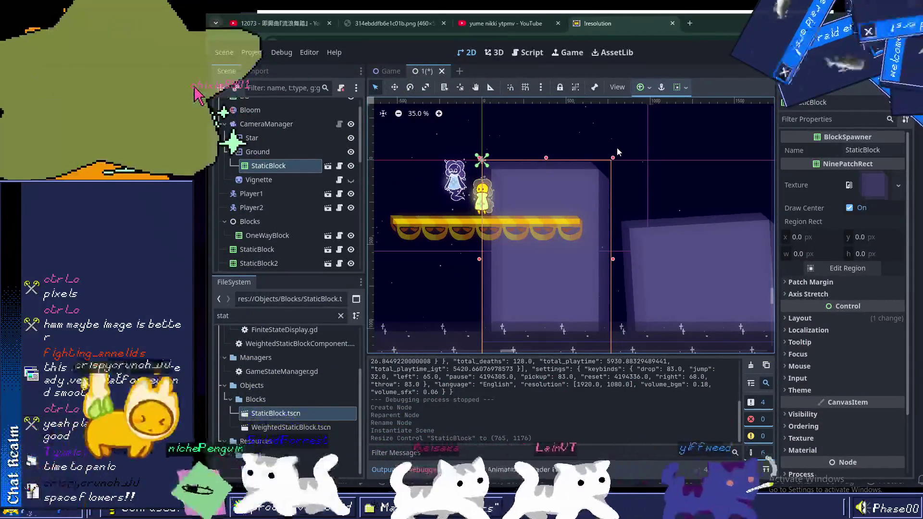
{"action": "key", "text": "Up"}
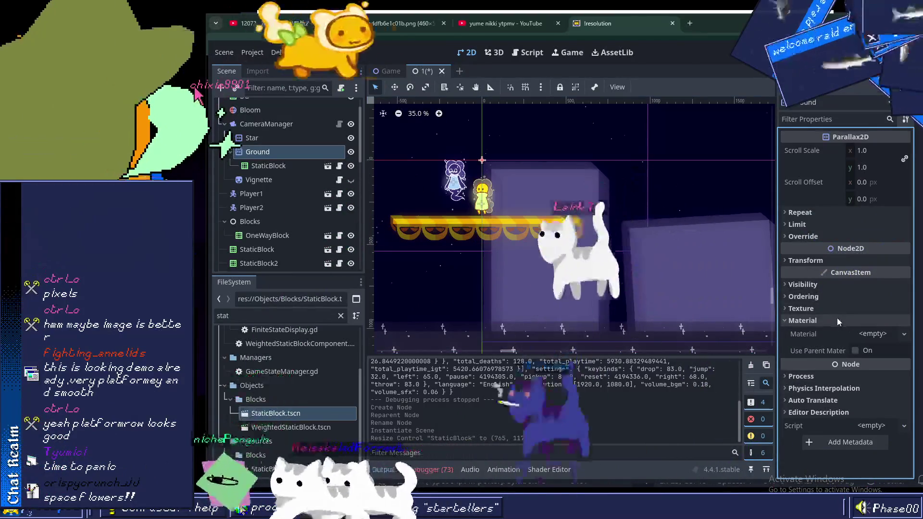
Paste a darker grey Modulate tint into the Ground layer's Visibility settings.
{"action": "left_click", "coordinate": [833, 285]}
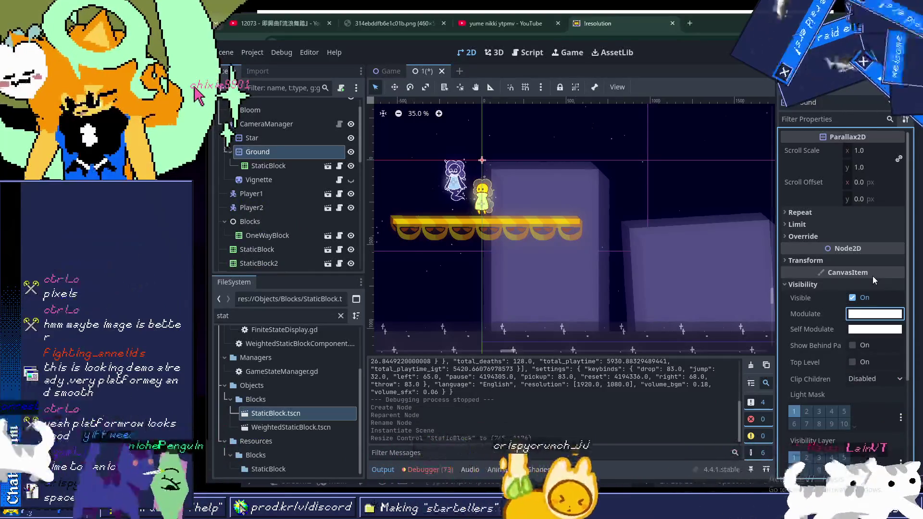
{"action": "key", "text": "ctrl+v"}
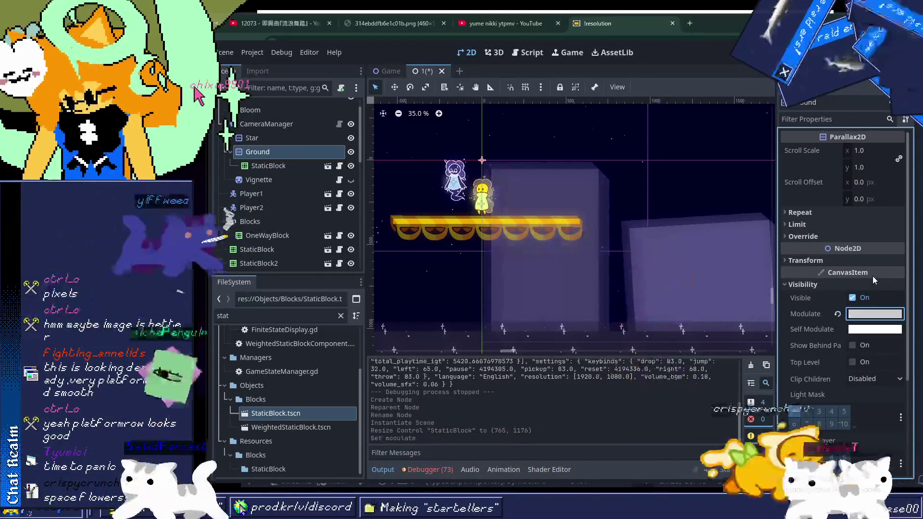
{"action": "left_click", "coordinate": [823, 308]}
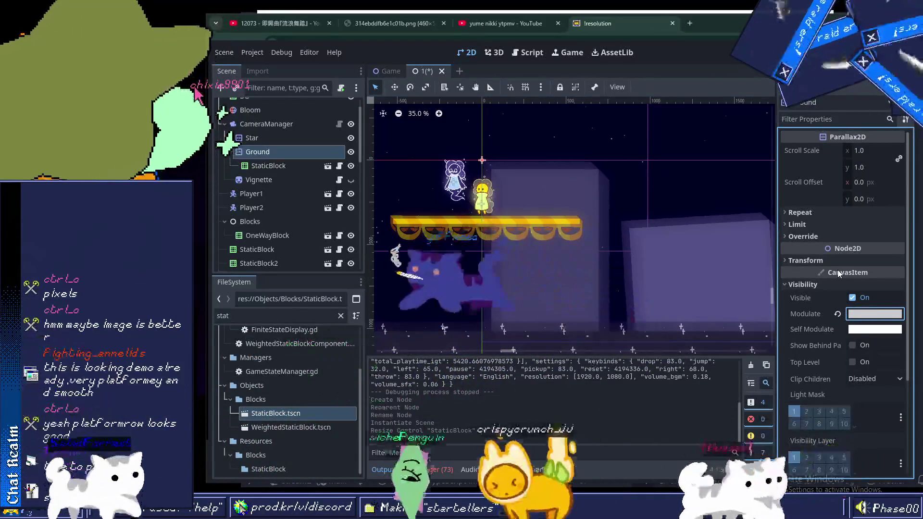
{"action": "key", "text": "ctrl+v"}
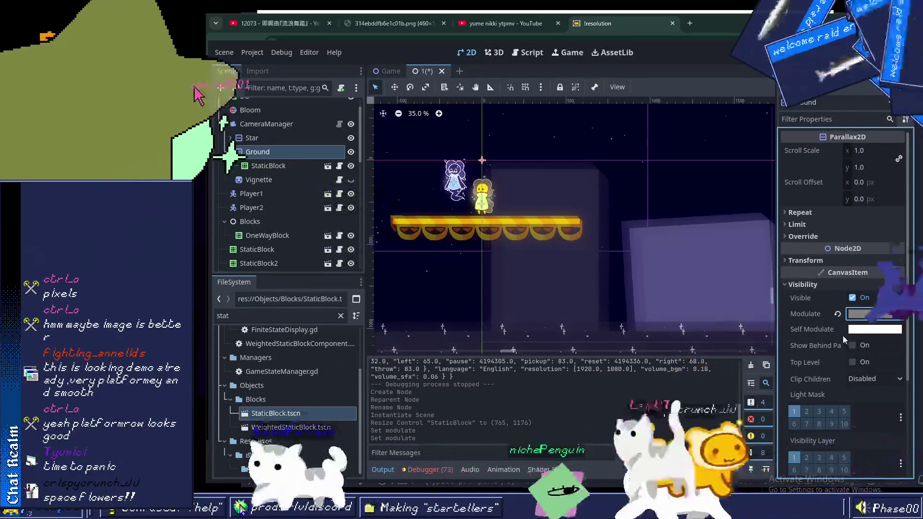
{"action": "left_click", "coordinate": [817, 284]}
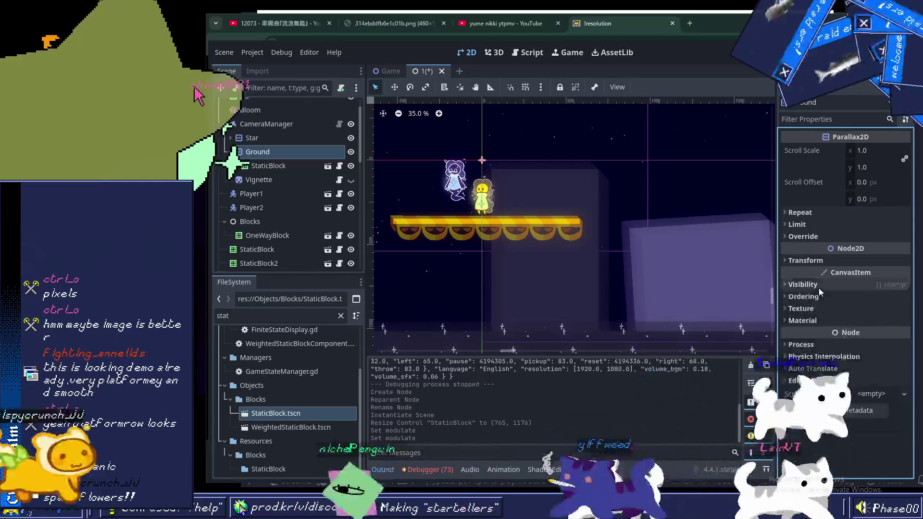
{"action": "left_click", "coordinate": [296, 166]}
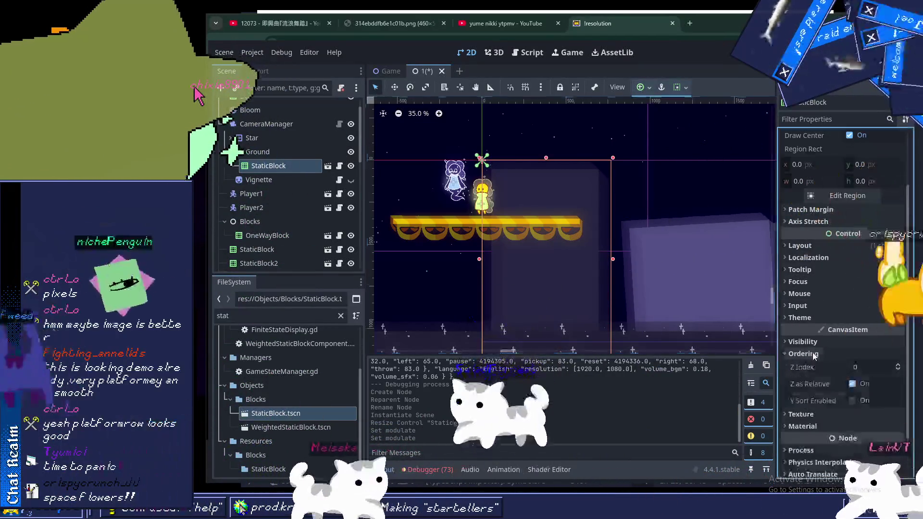
Set the Ground layer's Z Index to -1 and the Star layer's Z Index to -100.
{"action": "left_click", "coordinate": [318, 152]}
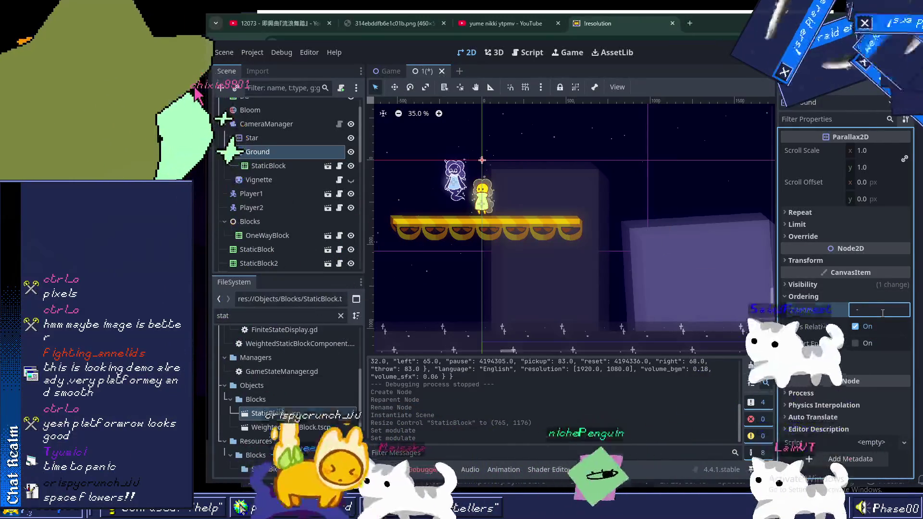
{"action": "type", "text": "1"}
{"action": "key", "text": "Return"}
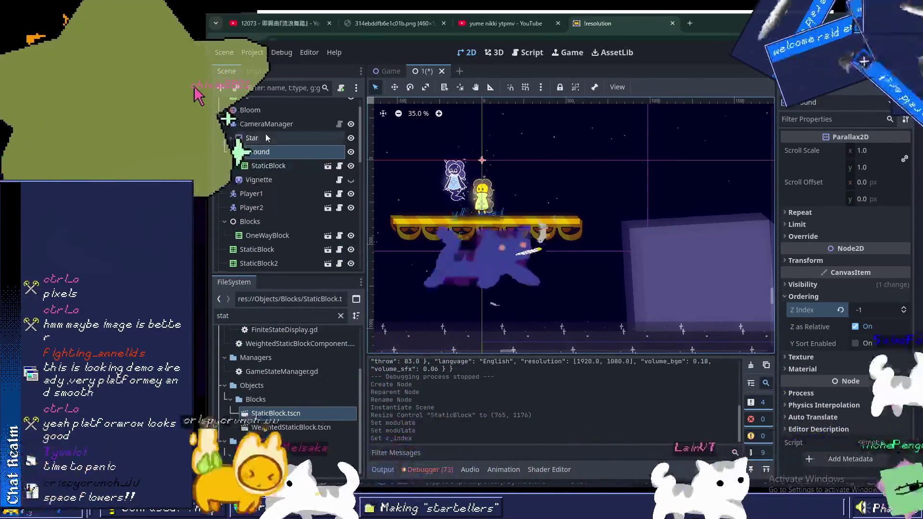
{"action": "left_click", "coordinate": [252, 138]}
{"action": "left_click", "coordinate": [826, 294]}
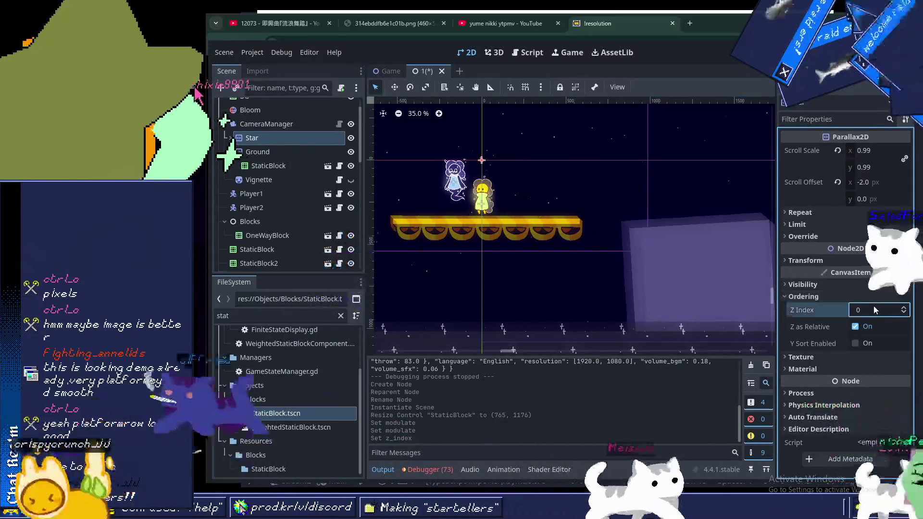
{"action": "type", "text": "100"}
{"action": "key", "text": "Return"}
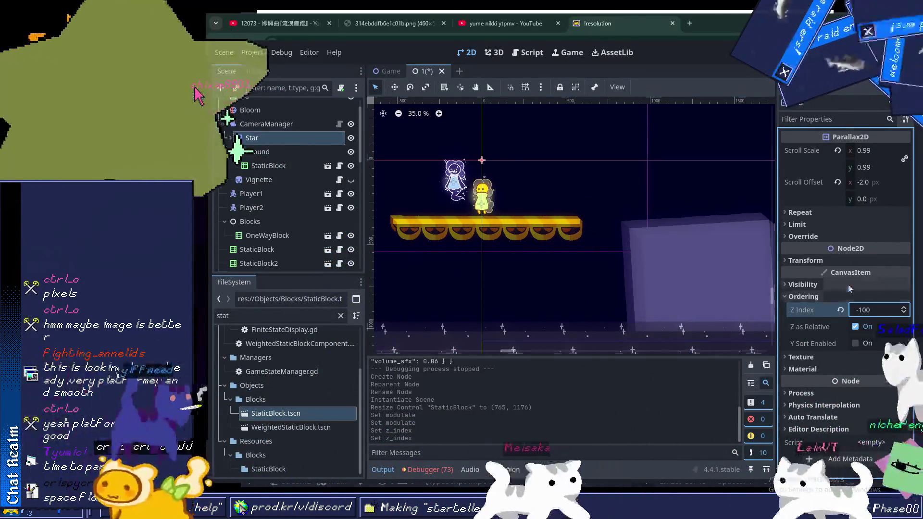
Check that the BG background rectangle's Z Index is -1000.
{"action": "scroll", "coordinate": [512, 212], "scroll_direction": "down", "scroll_amount": 7}
{"action": "scroll", "coordinate": [558, 209], "scroll_direction": "down", "scroll_amount": 2}
{"action": "left_click", "coordinate": [582, 188]}
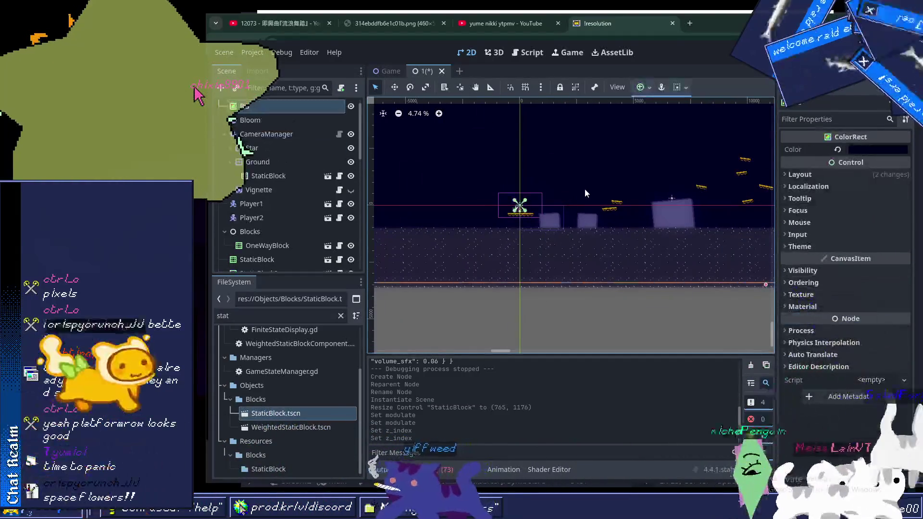
{"action": "left_click", "coordinate": [826, 284]}
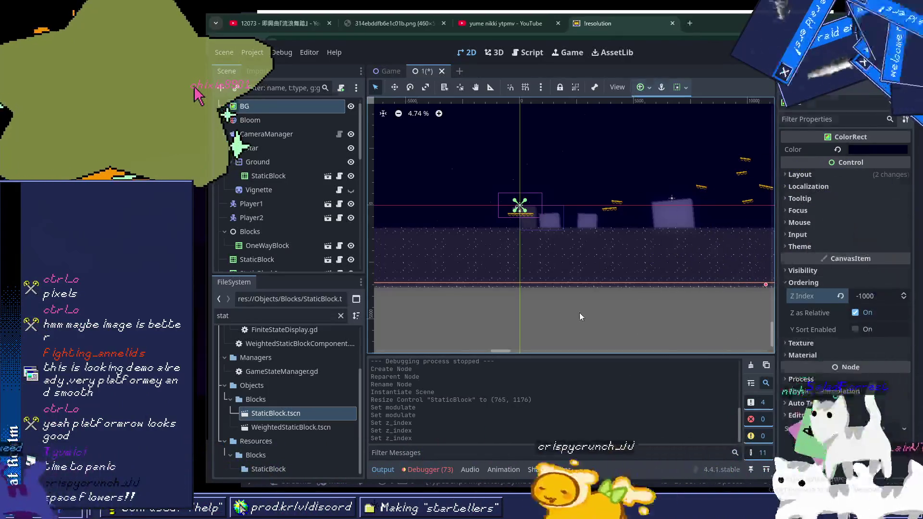
{"action": "left_click", "coordinate": [579, 312]}
{"action": "scroll", "coordinate": [525, 203], "scroll_direction": "up", "scroll_amount": 6}
{"action": "scroll", "coordinate": [507, 115], "scroll_direction": "up", "scroll_amount": 2}
Review the Ground layer's physics interpolation and process settings, then select its StaticBlock.
{"action": "left_click", "coordinate": [336, 162]}
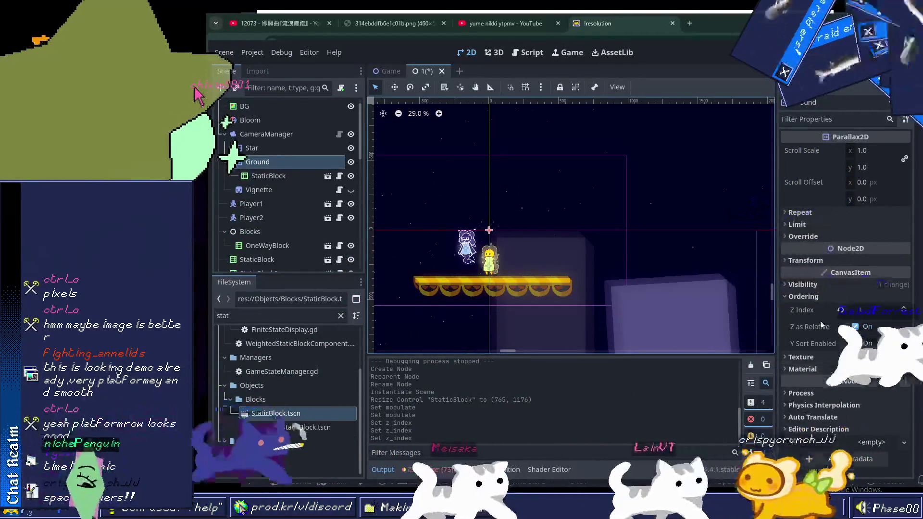
{"action": "left_click", "coordinate": [837, 404]}
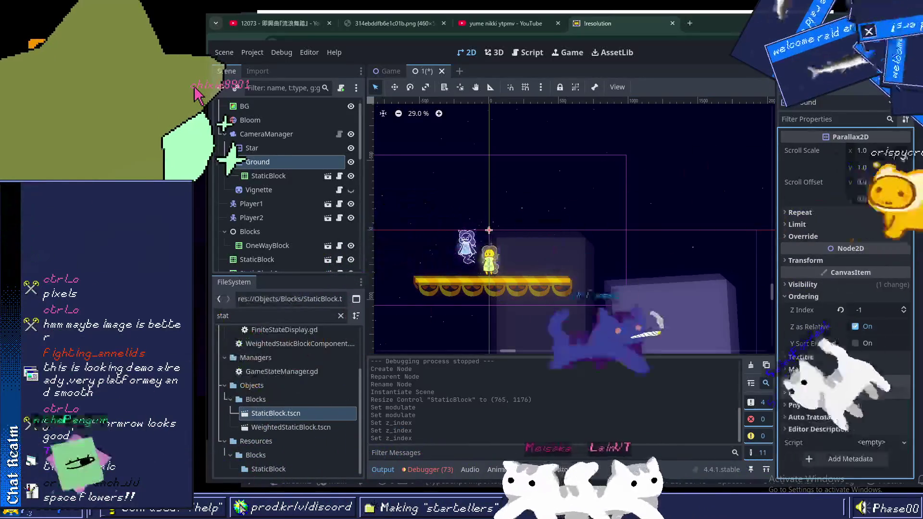
{"action": "left_click", "coordinate": [865, 399]}
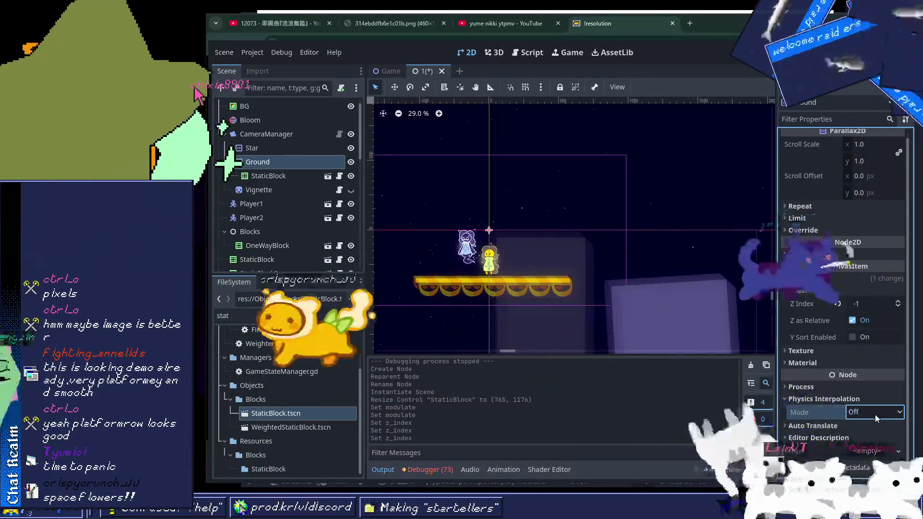
{"action": "left_click", "coordinate": [811, 393]}
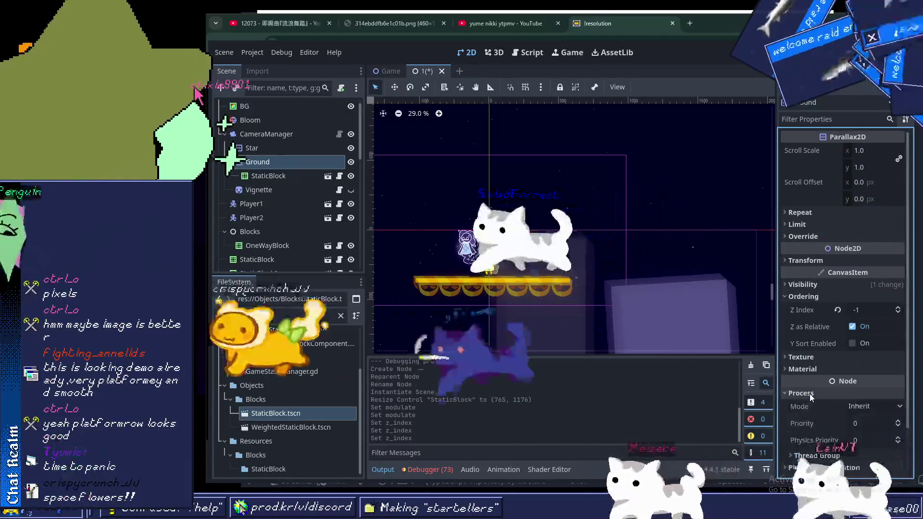
{"action": "left_click", "coordinate": [810, 393]}
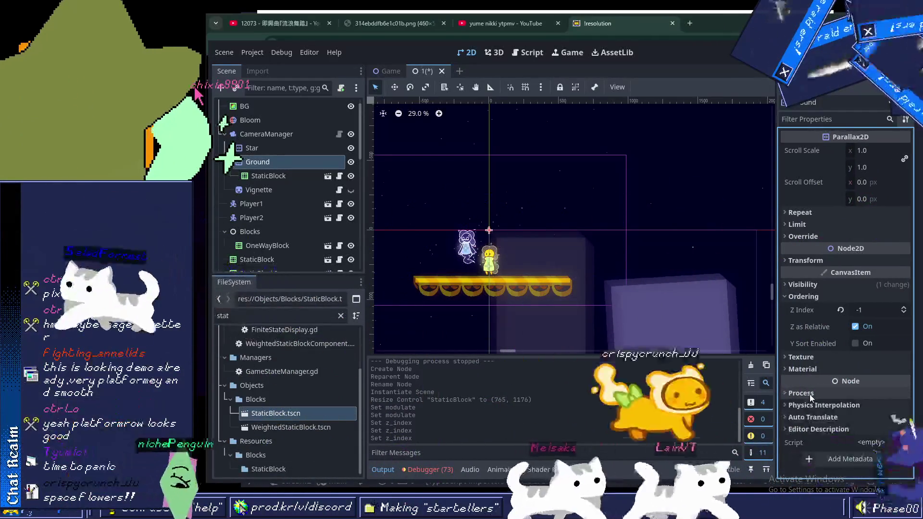
{"action": "left_click", "coordinate": [288, 176]}
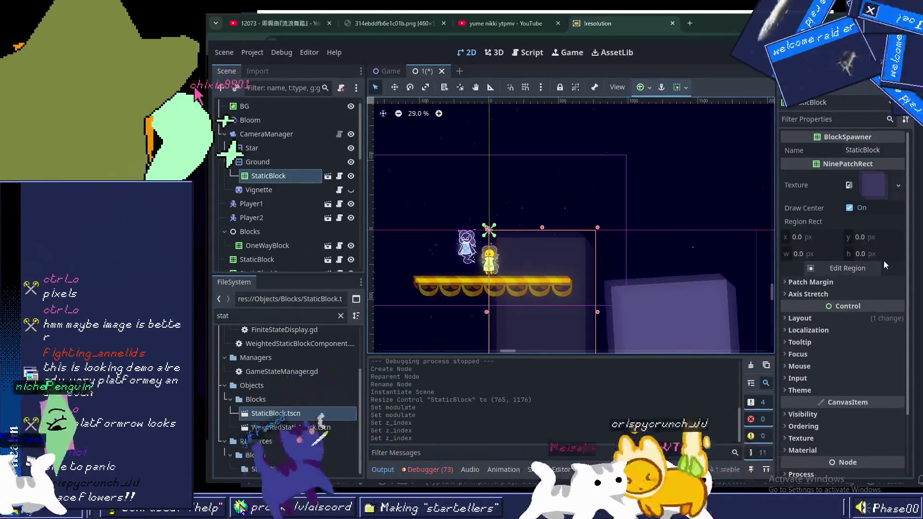
Open the StaticBlock's BlockSpawner script and read through it.
{"action": "scroll", "coordinate": [870, 273], "scroll_direction": "up", "scroll_amount": 2}
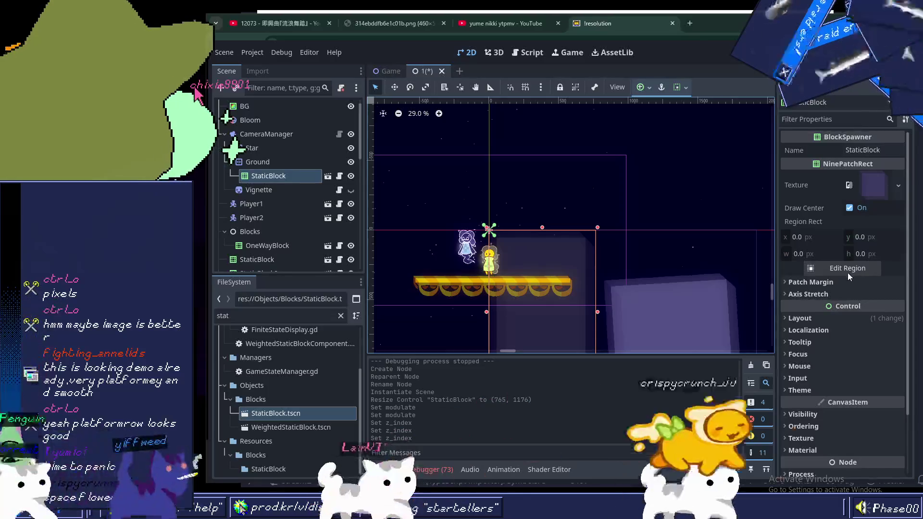
{"action": "scroll", "coordinate": [845, 273], "scroll_direction": "down", "scroll_amount": 2}
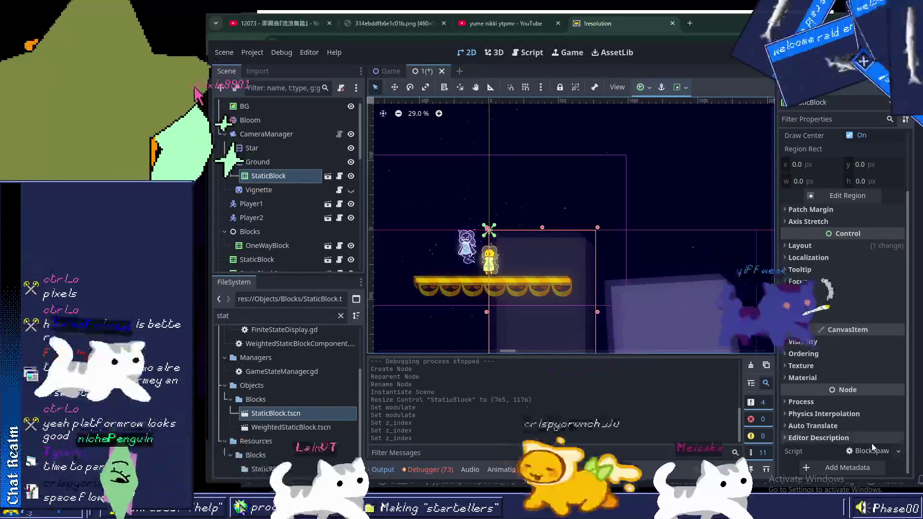
{"action": "left_click", "coordinate": [862, 451]}
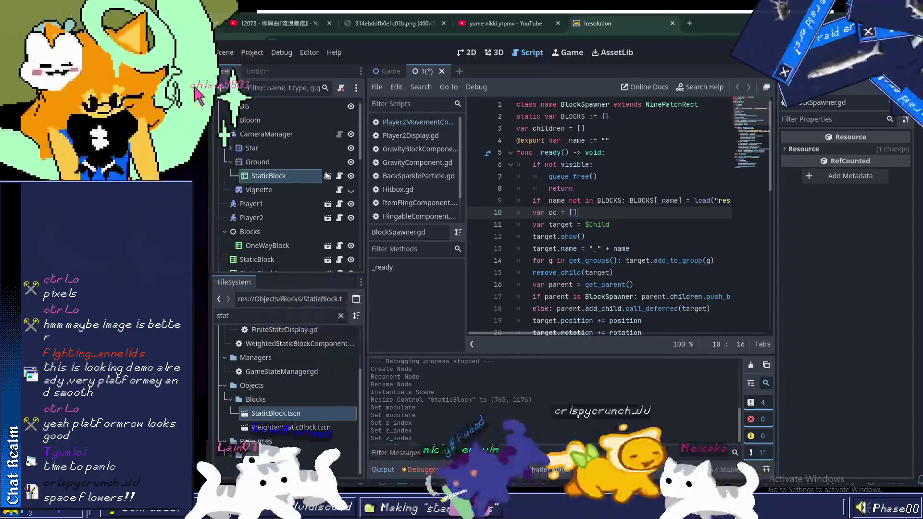
{"action": "left_click", "coordinate": [287, 166]}
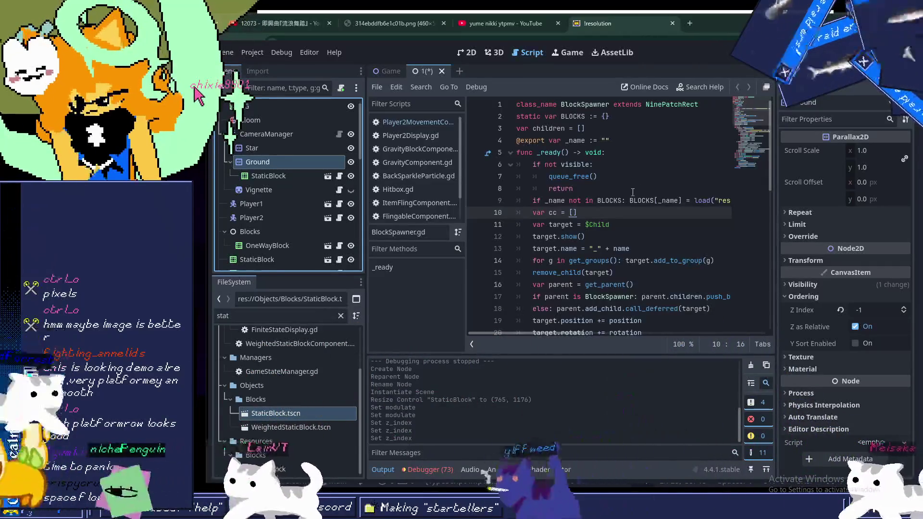
{"action": "scroll", "coordinate": [633, 191], "scroll_direction": "down", "scroll_amount": 4}
{"action": "scroll", "coordinate": [633, 191], "scroll_direction": "up", "scroll_amount": 4}
{"action": "scroll", "coordinate": [633, 192], "scroll_direction": "down", "scroll_amount": 7}
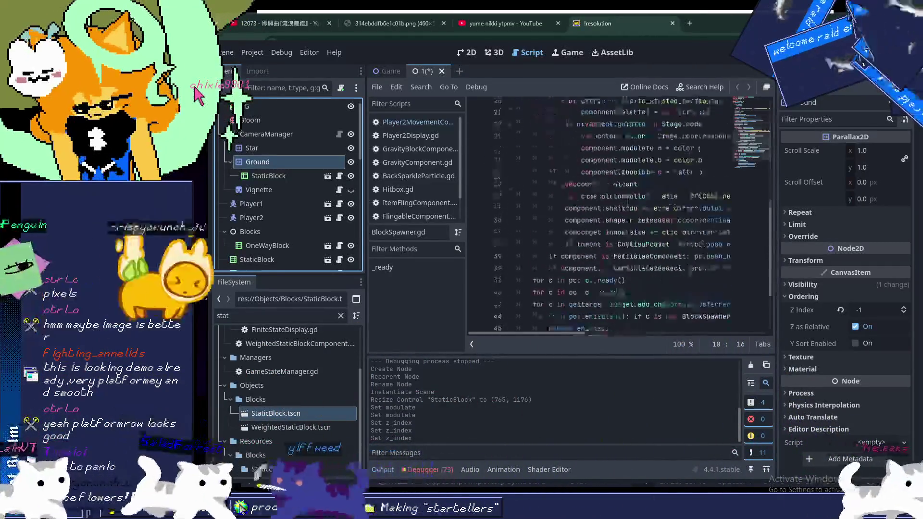
{"action": "scroll", "coordinate": [625, 202], "scroll_direction": "down", "scroll_amount": 4}
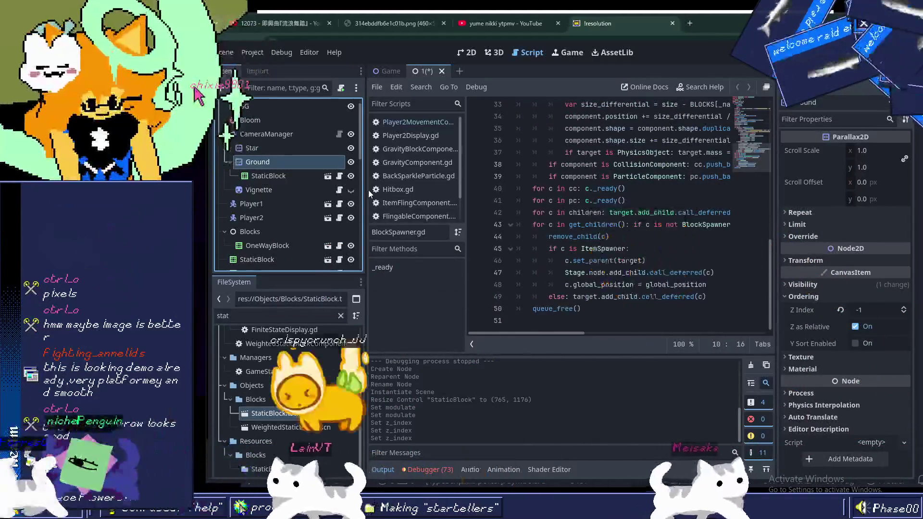
{"action": "scroll", "coordinate": [606, 262], "scroll_direction": "up", "scroll_amount": 7}
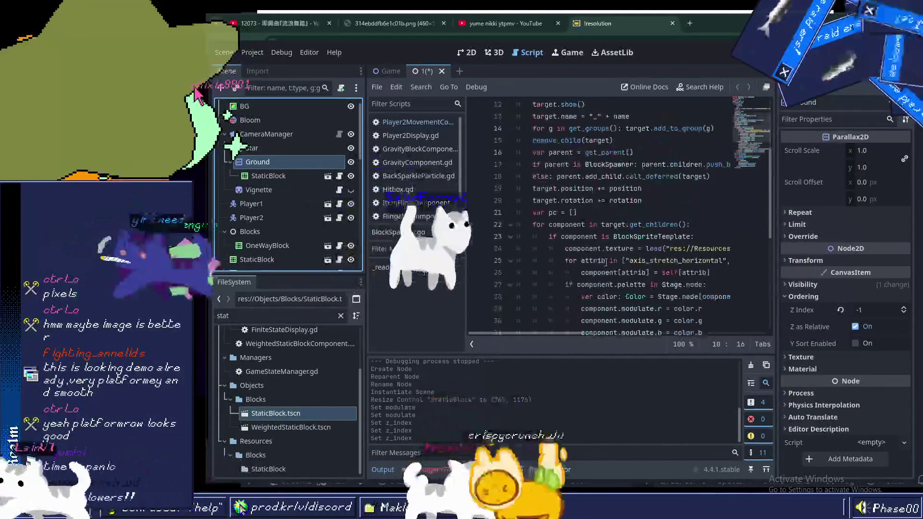
{"action": "scroll", "coordinate": [606, 262], "scroll_direction": "up", "scroll_amount": 2}
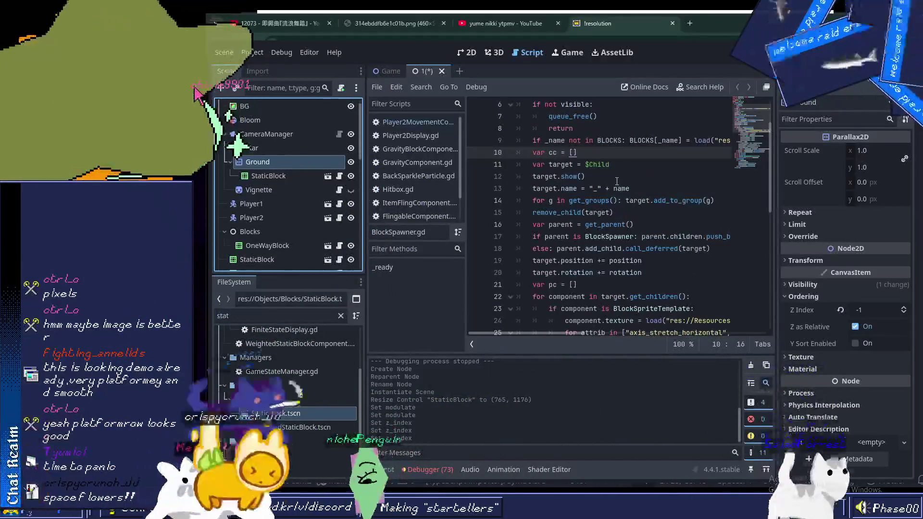
{"action": "scroll", "coordinate": [617, 182], "scroll_direction": "up", "scroll_amount": 2}
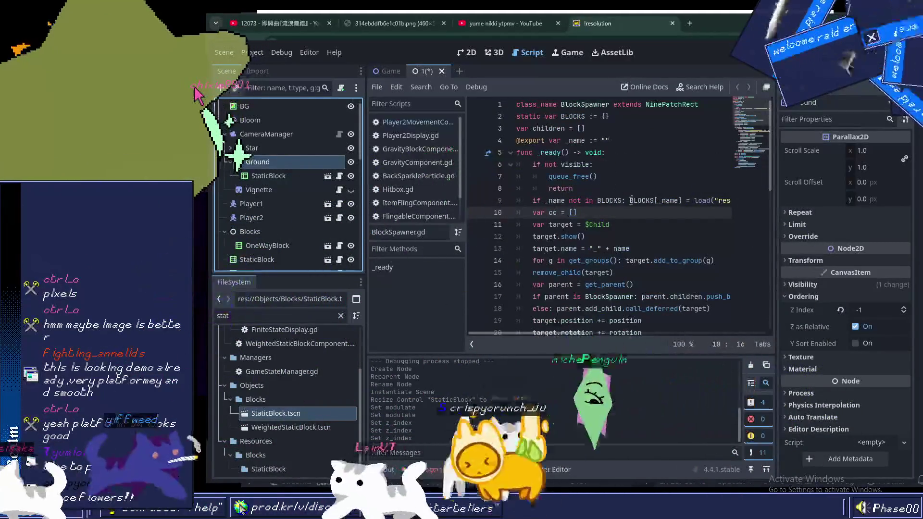
{"action": "key", "text": "Down"}
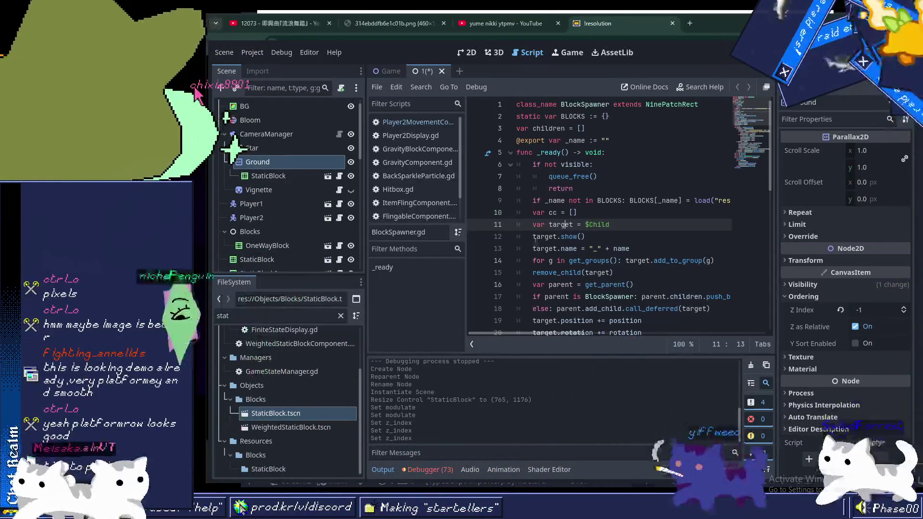
Attach a new DecorativeGroundLayer script extending Parallax2D to the Ground node.
{"action": "left_click", "coordinate": [267, 168]}
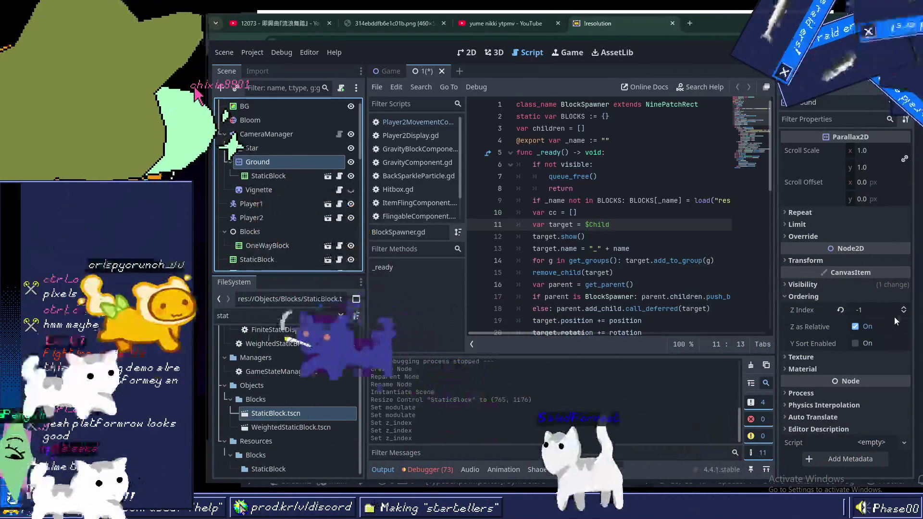
{"action": "left_click", "coordinate": [881, 445]}
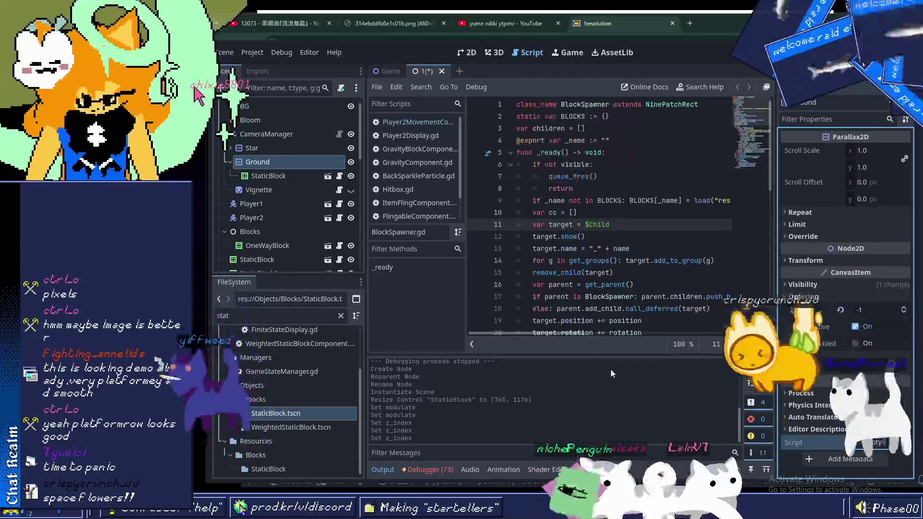
{"action": "left_click", "coordinate": [428, 325]}
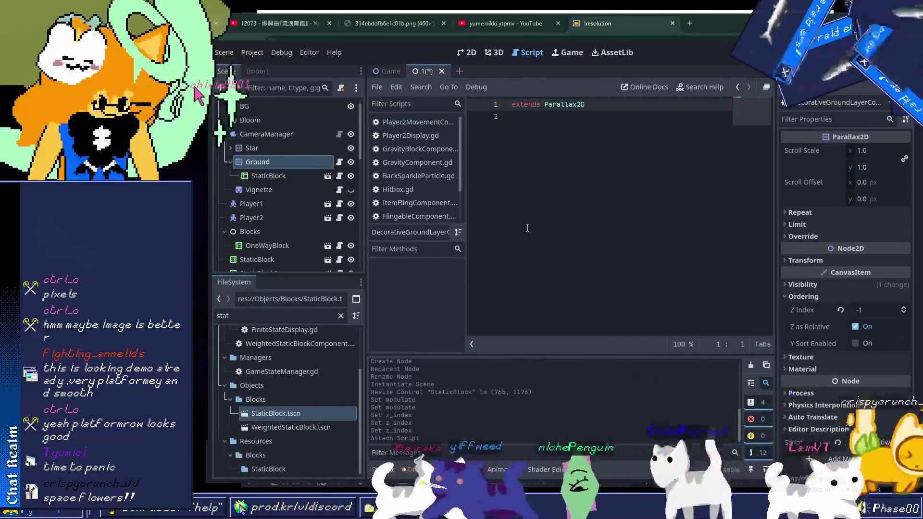
Add the line class_name DecorativeGroundLayerComponent to the script.
{"action": "type", "text": "class_name De"}
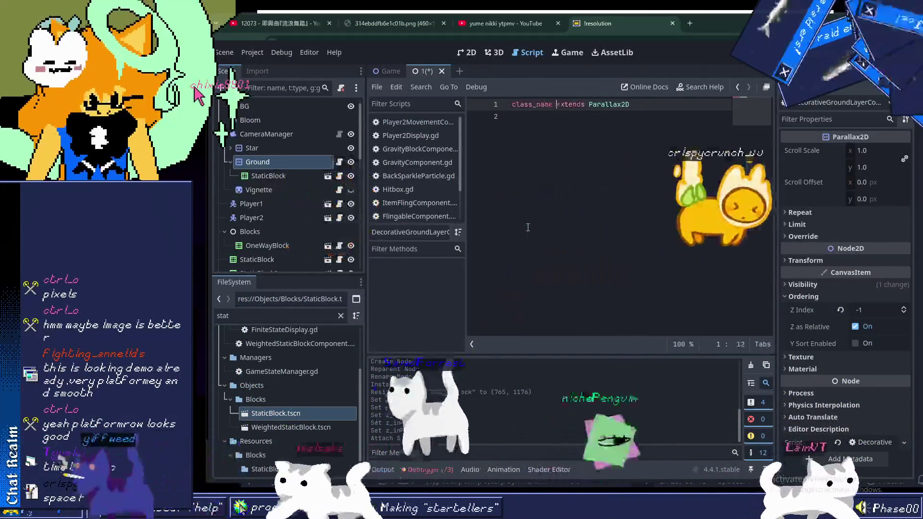
{"action": "type", "text": "corativeGroundLa"}
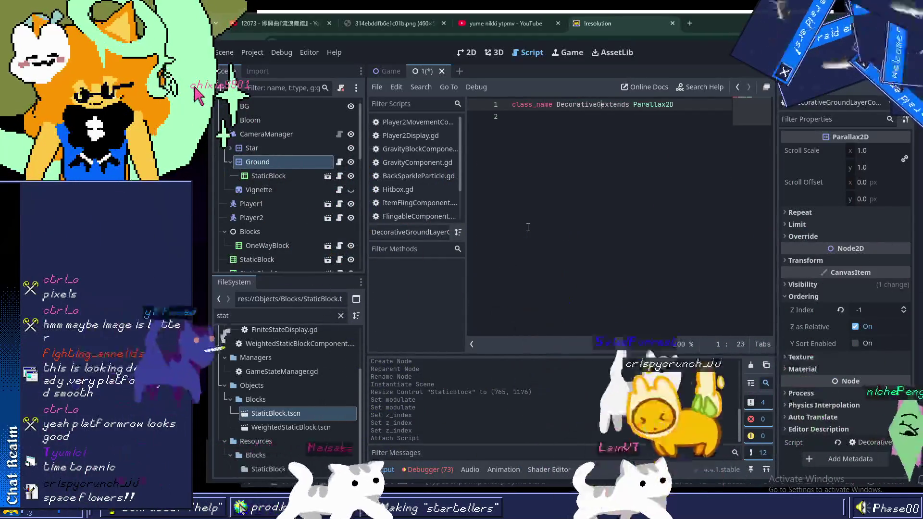
{"action": "type", "text": "yerCom"}
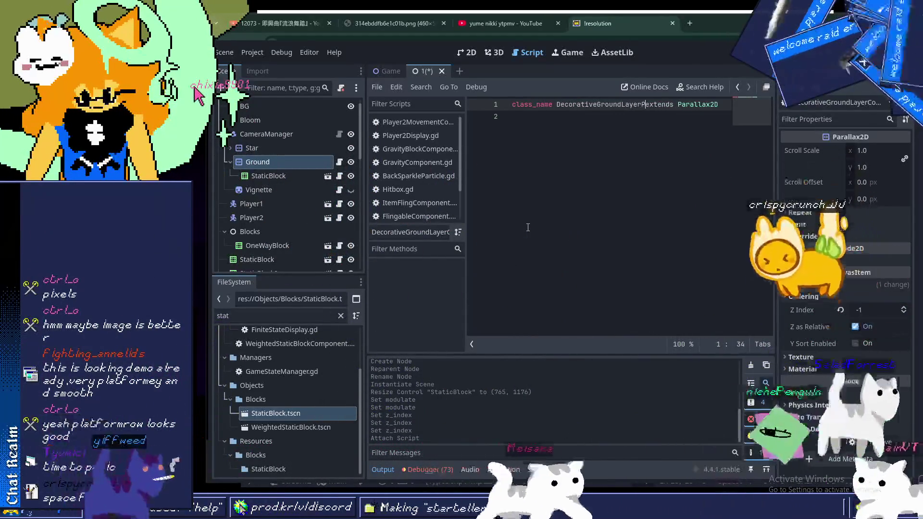
{"action": "type", "text": "ponent"}
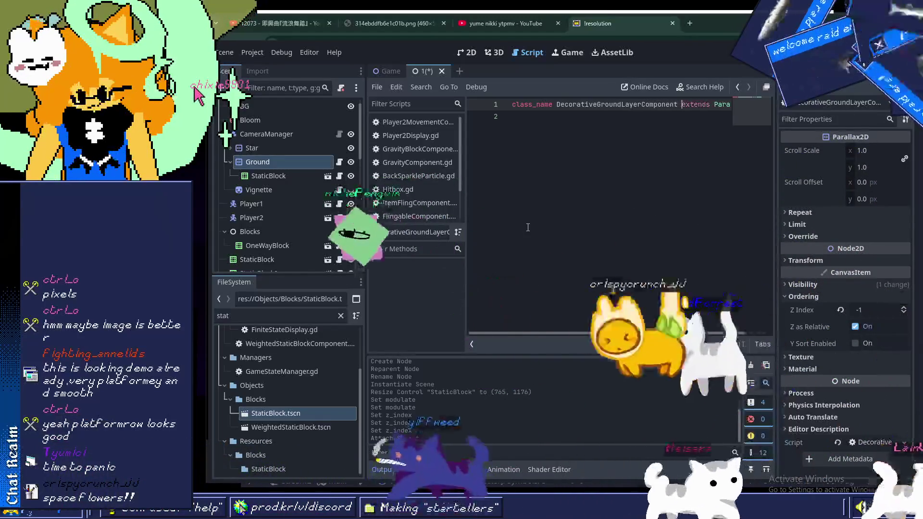
{"action": "key", "text": "End"}
{"action": "key", "text": "Return"}
Write a _ready() function calling connect("child_entered_tree") and open that signal's documentation.
{"action": "type", "text": "pu"}
{"action": "key", "text": "BackSpace"}
{"action": "key", "text": "BackSpace"}
{"action": "key", "text": "BackSpace"}
{"action": "type", "text": "fu"}
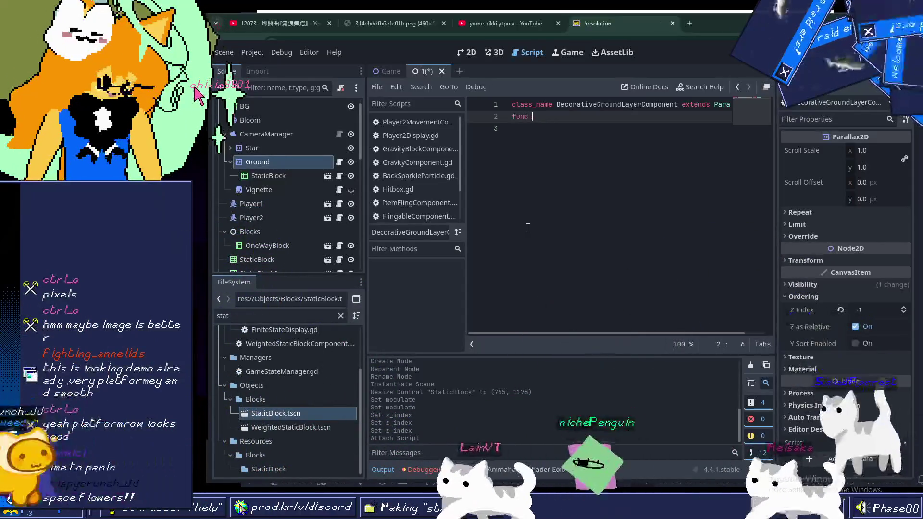
{"action": "type", "text": "_on"}
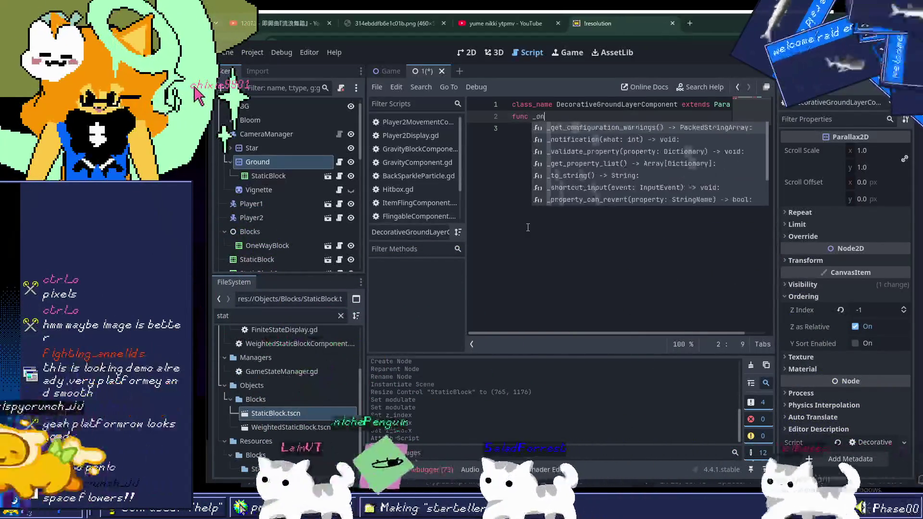
{"action": "type", "text": "_"}
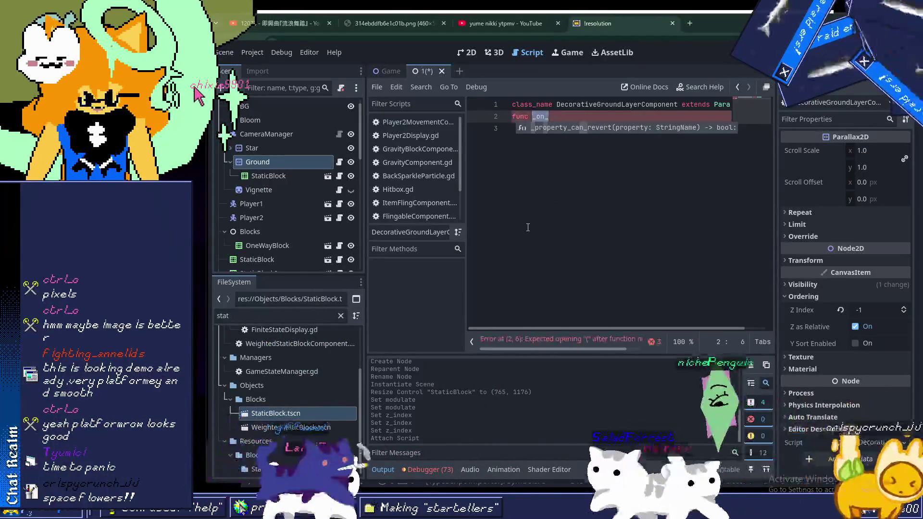
{"action": "key", "text": "BackSpace"}
{"action": "key", "text": "BackSpace"}
{"action": "key", "text": "BackSpace"}
{"action": "type", "text": "r"}
{"action": "key", "text": "Return"}
{"action": "key", "text": "Return"}
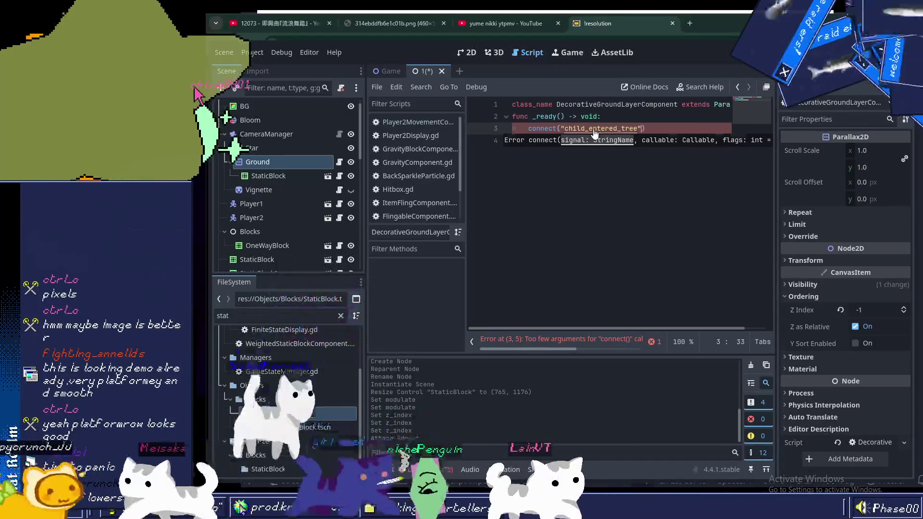
{"action": "left_click", "coordinate": [594, 130], "text": "ctrl"}
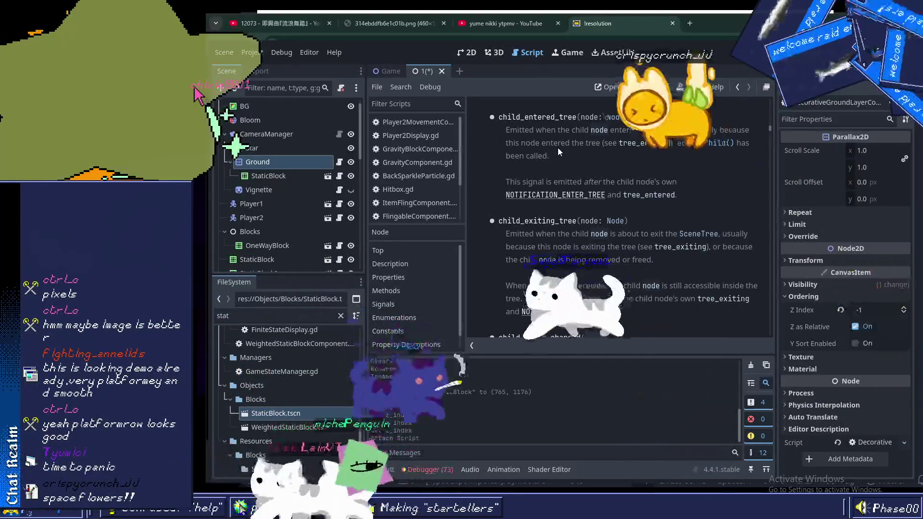
Read the child_entered_tree and child_exiting_tree entries in the Node Signals docs, then return to the script.
{"action": "scroll", "coordinate": [579, 205], "scroll_direction": "down", "scroll_amount": 2}
{"action": "scroll", "coordinate": [582, 199], "scroll_direction": "down", "scroll_amount": 5}
{"action": "scroll", "coordinate": [582, 200], "scroll_direction": "up", "scroll_amount": 2}
{"action": "scroll", "coordinate": [581, 197], "scroll_direction": "down", "scroll_amount": 4}
{"action": "scroll", "coordinate": [584, 191], "scroll_direction": "down", "scroll_amount": 7}
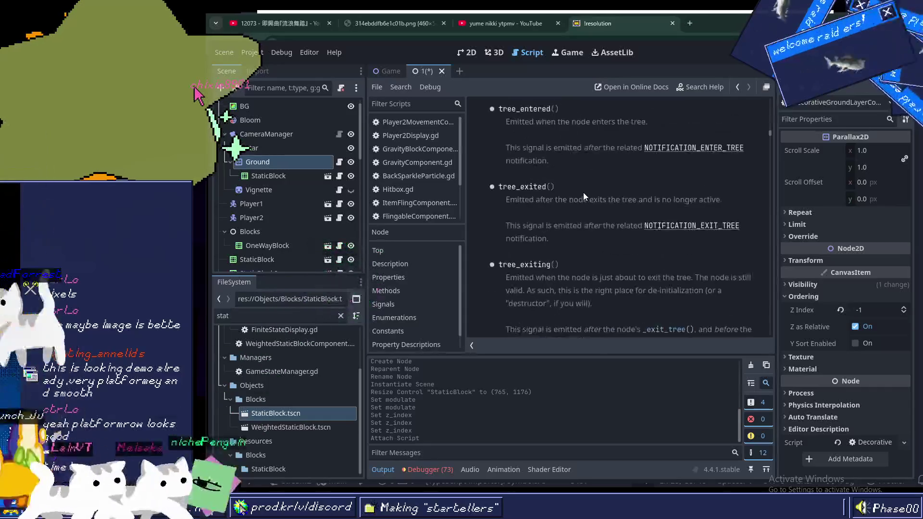
{"action": "scroll", "coordinate": [588, 200], "scroll_direction": "up", "scroll_amount": 15}
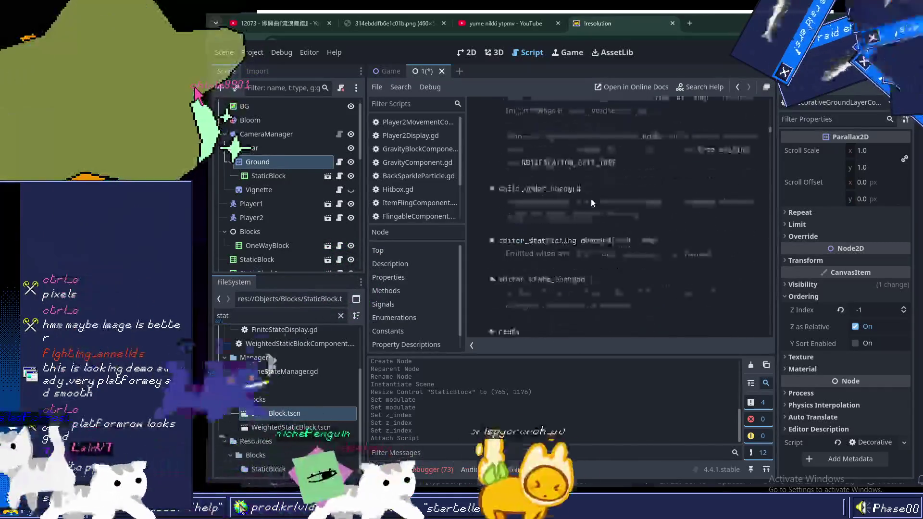
{"action": "scroll", "coordinate": [590, 198], "scroll_direction": "up", "scroll_amount": 2}
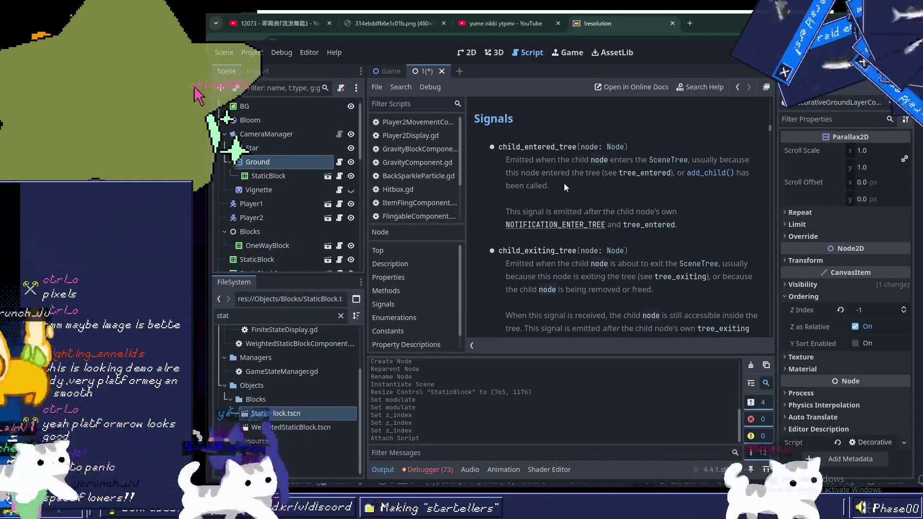
{"action": "key", "text": "alt+Left"}
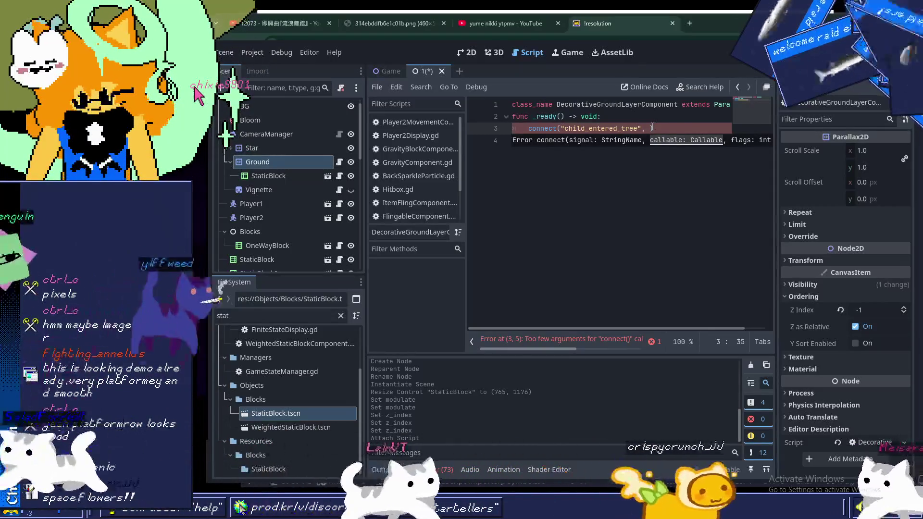
Connect child_entered_tree to an on_enter(c: Node) handler that prints c, and save the script.
{"action": "type", "text": "on_enter"}
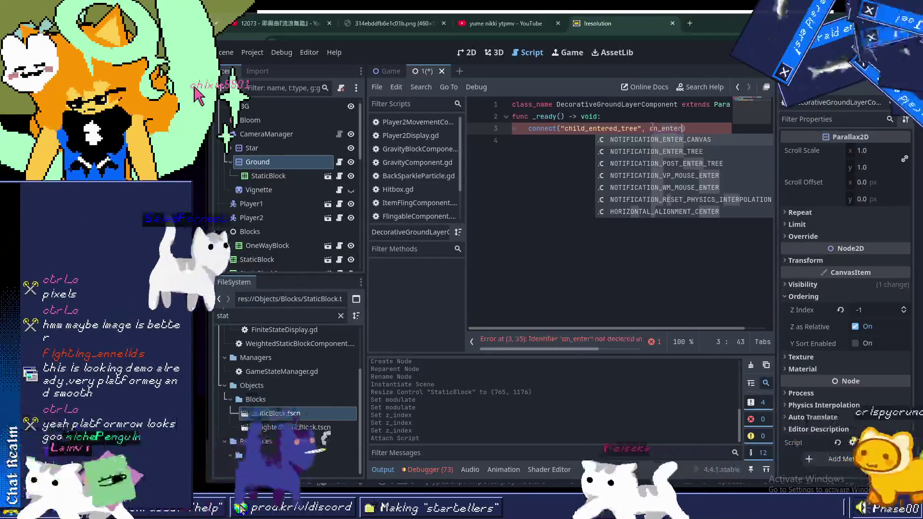
{"action": "key", "text": "Return"}
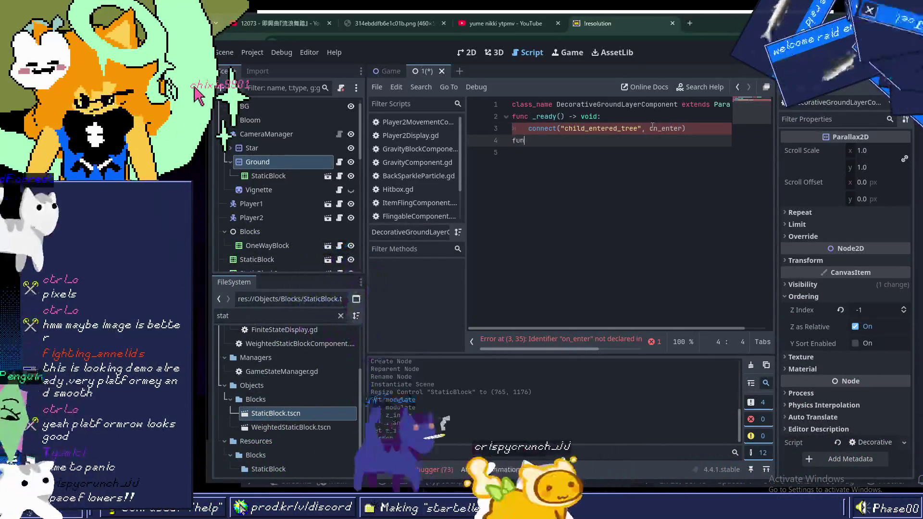
{"action": "type", "text": ")"}
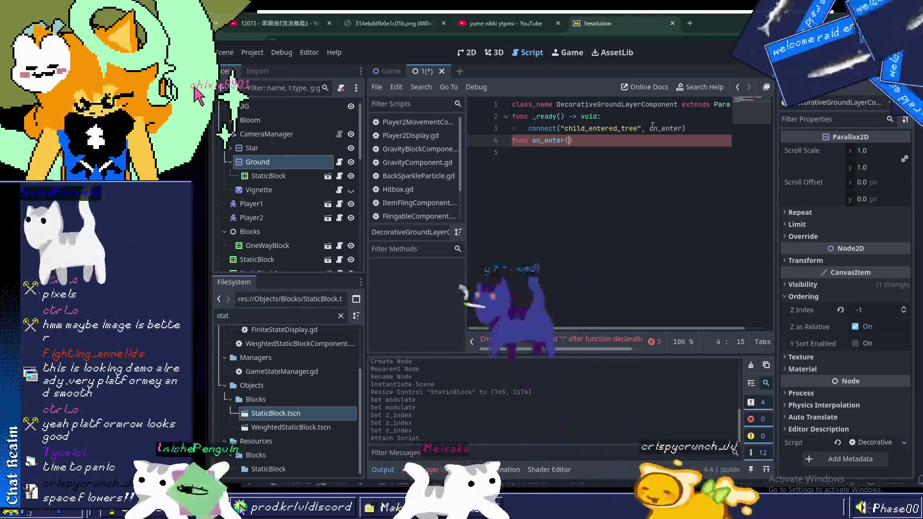
{"action": "type", "text": "c: "}
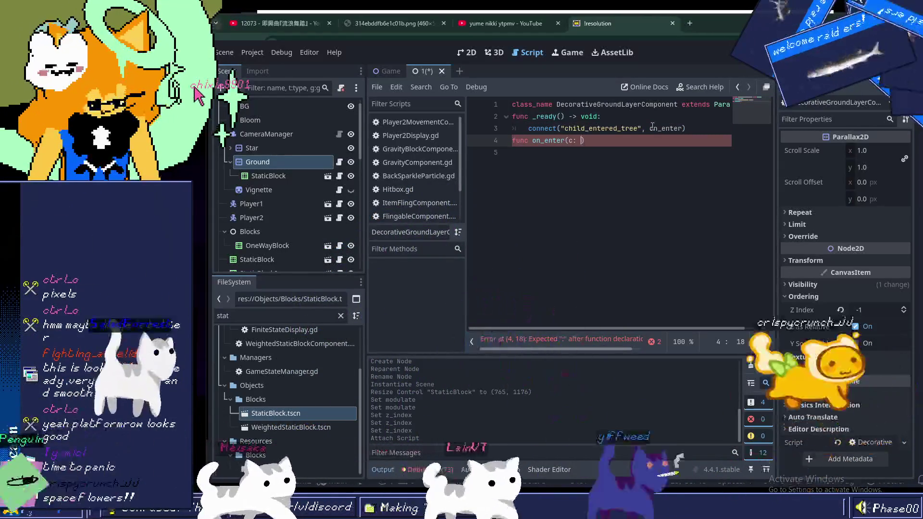
{"action": "type", "text": "Node):"}
{"action": "key", "text": "Return"}
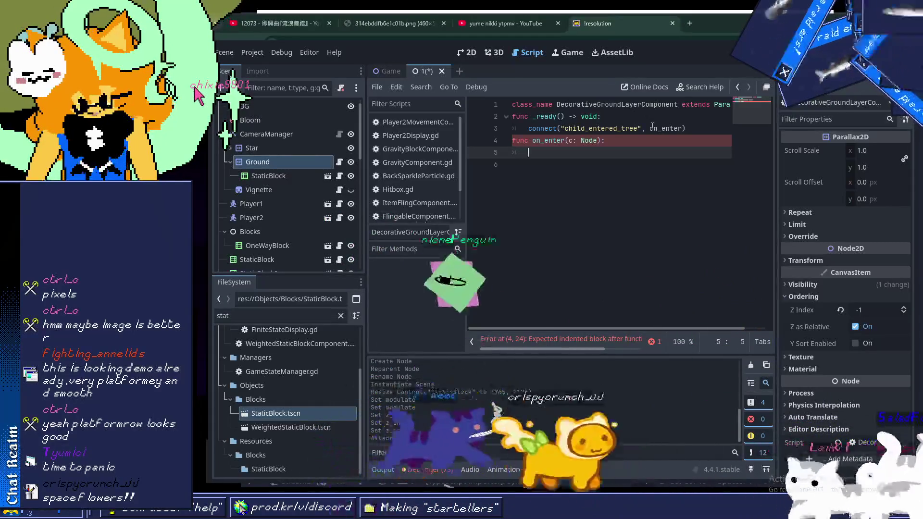
{"action": "type", "text": "pass"}
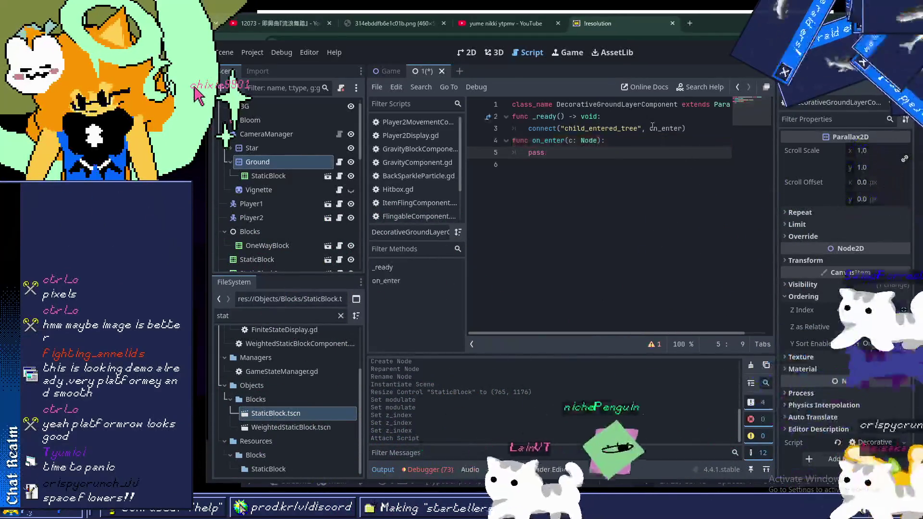
{"action": "type", "text": "int(c)"}
{"action": "key", "text": "ctrl+s"}
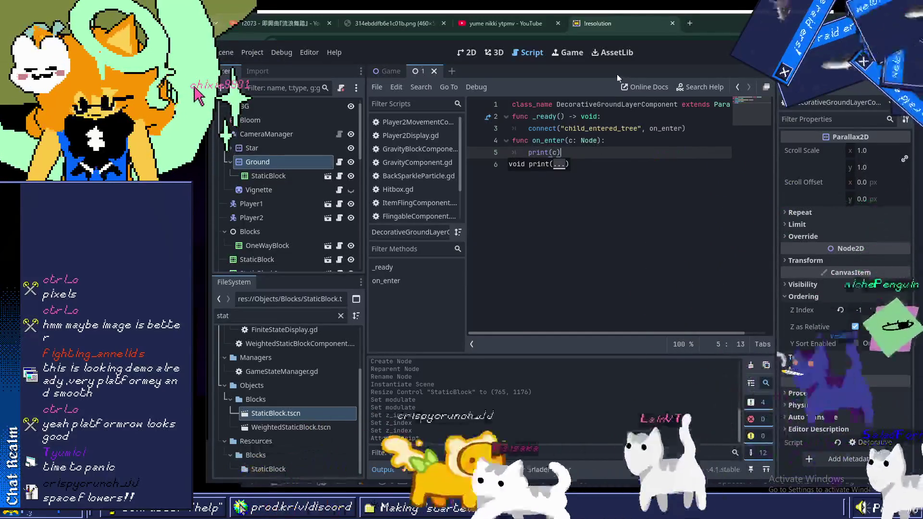
{"action": "left_click", "coordinate": [464, 54]}
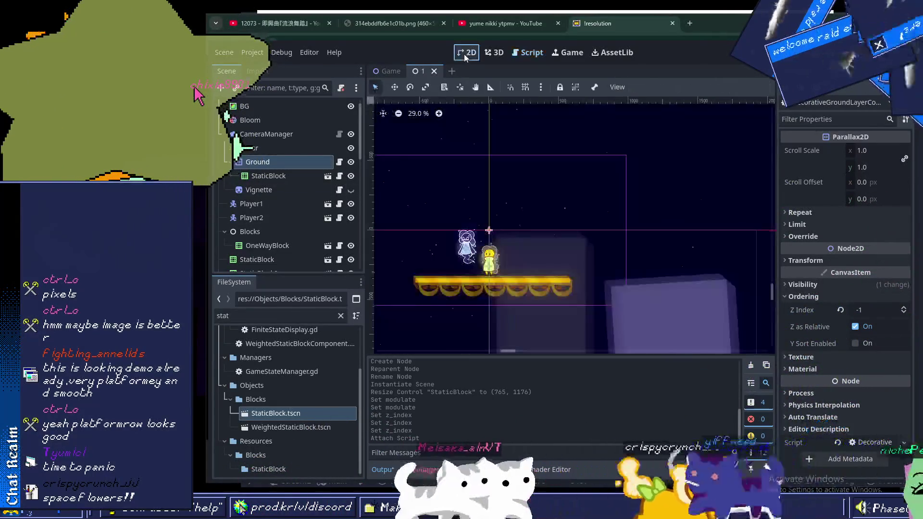
Shift the StaticBlock right, save the scene, and playtest to see it printed in the output.
{"action": "left_click_drag", "start_coordinate": [541, 247], "coordinate": [552, 244]}
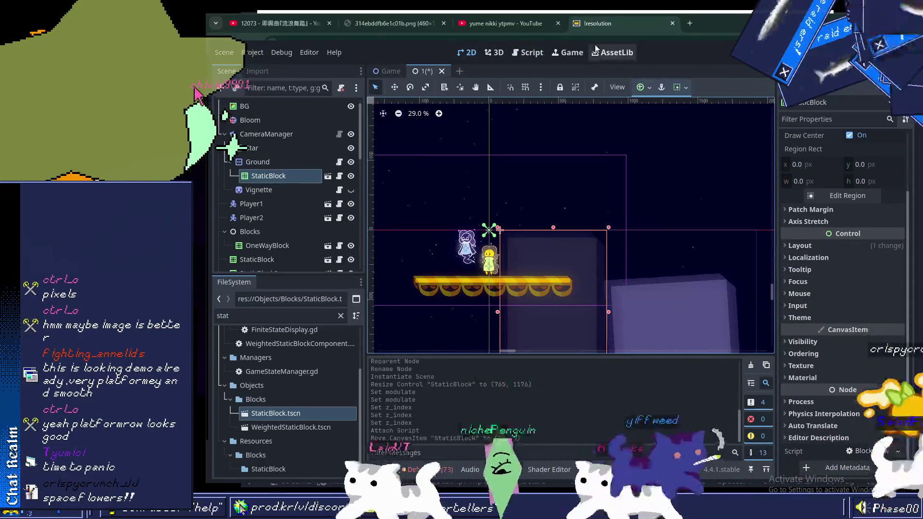
{"action": "key", "text": "ctrl+s"}
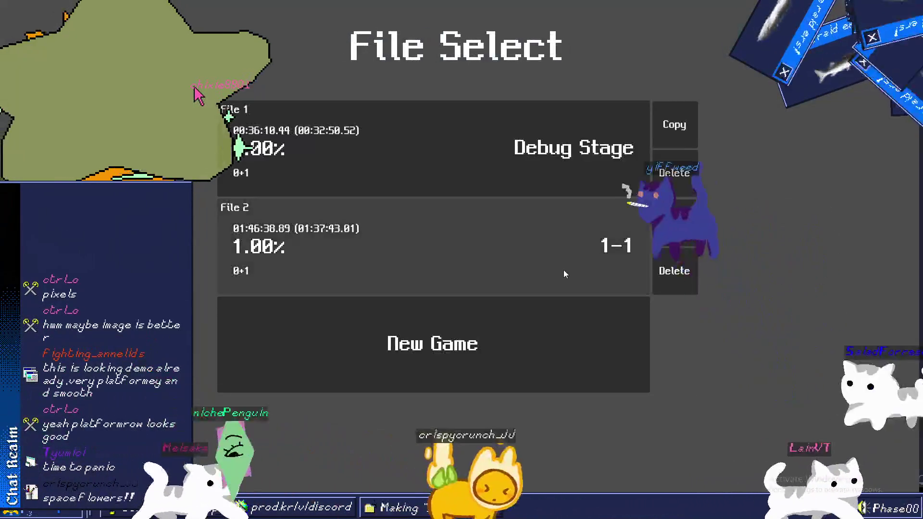
{"action": "left_click", "coordinate": [563, 270]}
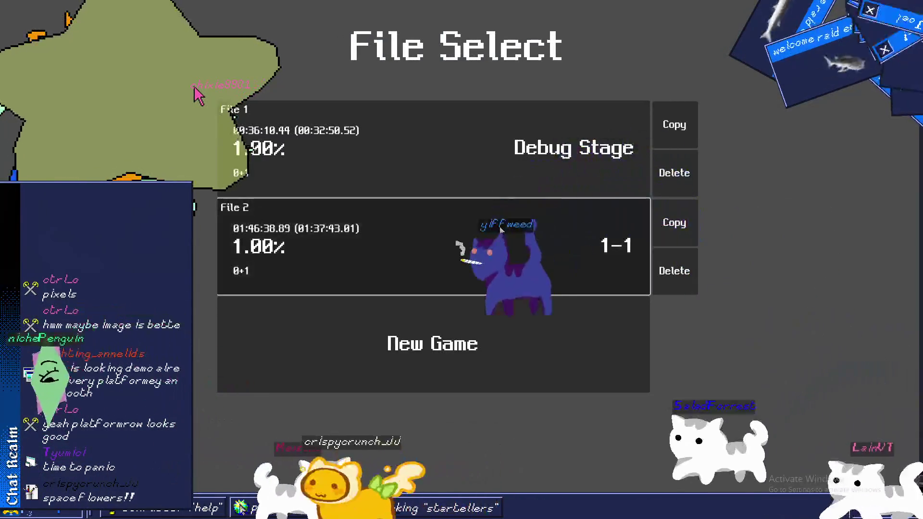
{"action": "key", "text": "F8"}
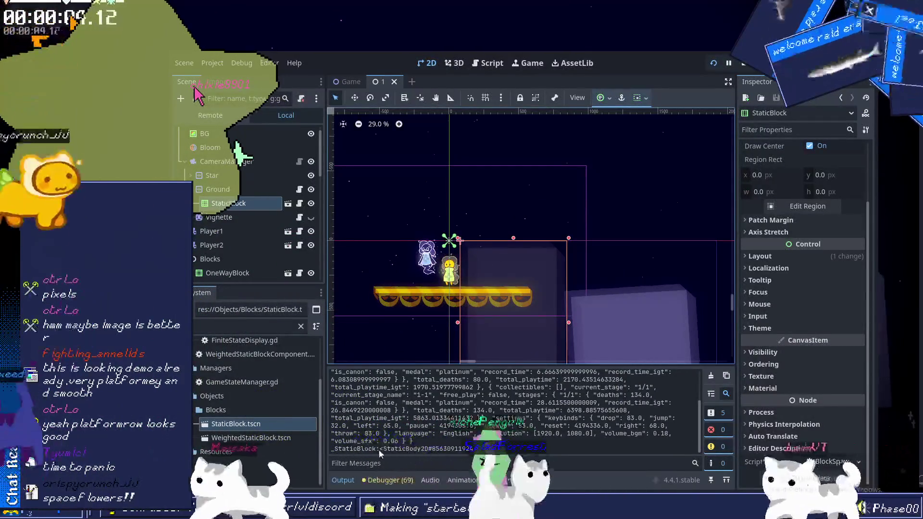
{"action": "left_click", "coordinate": [745, 65]}
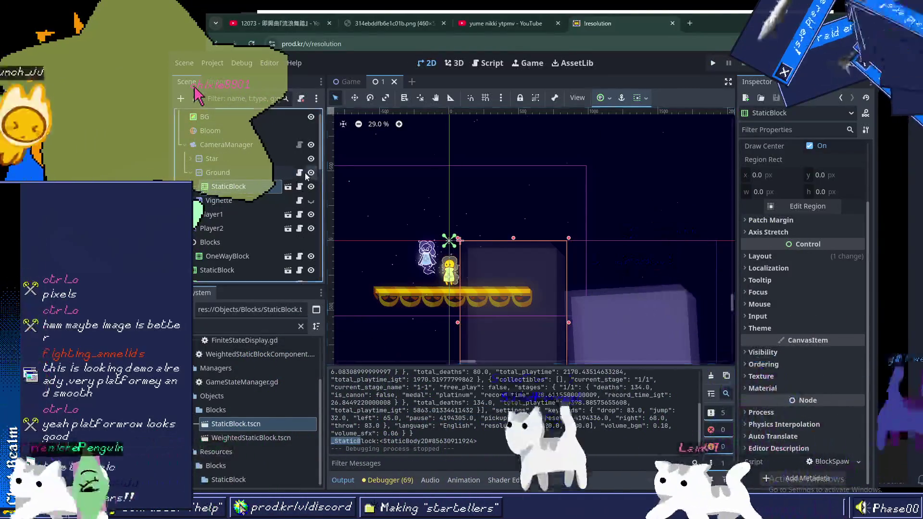
Toggle the Ground layer's visibility off and on, then open its DecorativeGroundLayerComponent script.
{"action": "left_click", "coordinate": [311, 173]}
{"action": "left_click", "coordinate": [311, 173]}
{"action": "left_click", "coordinate": [299, 173]}
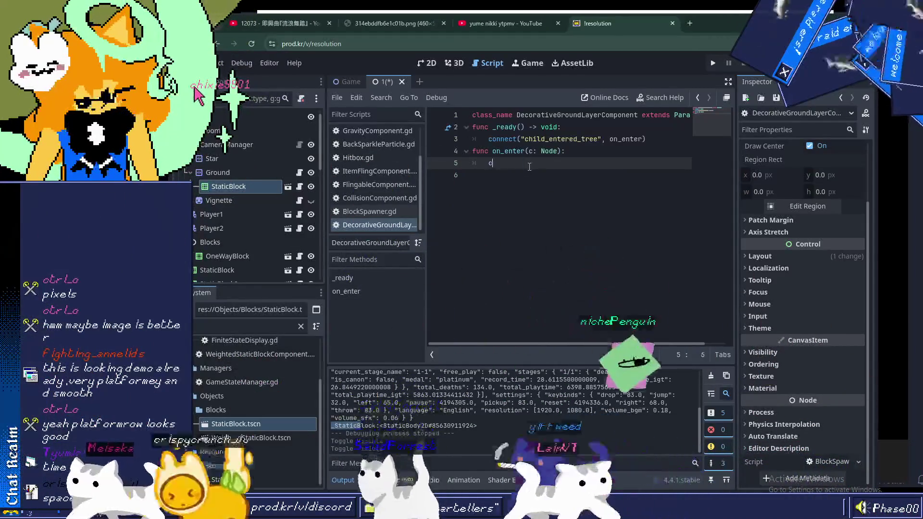
Clear the stray text on line 5 and open the StaticBlock scene in its own tab.
{"action": "key", "text": "BackSpace"}
{"action": "key", "text": "BackSpace"}
{"action": "type", "text": "if"}
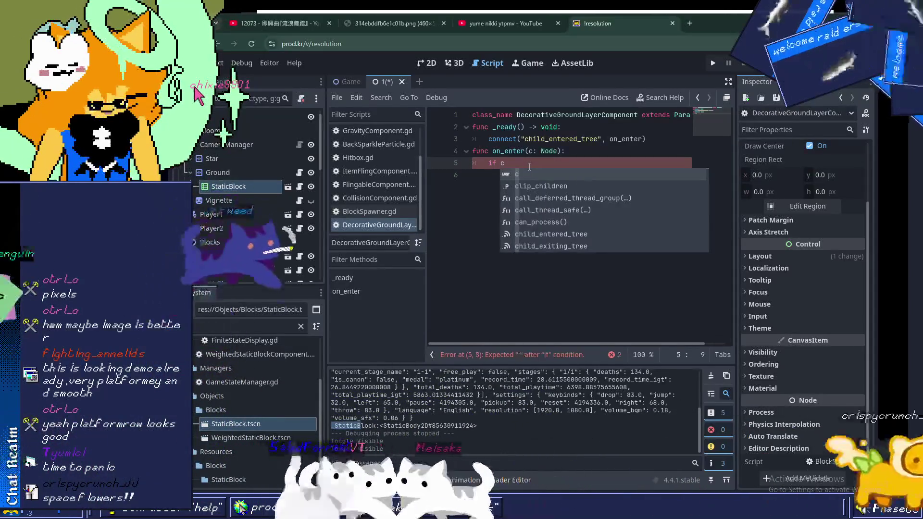
{"action": "left_click", "coordinate": [288, 187]}
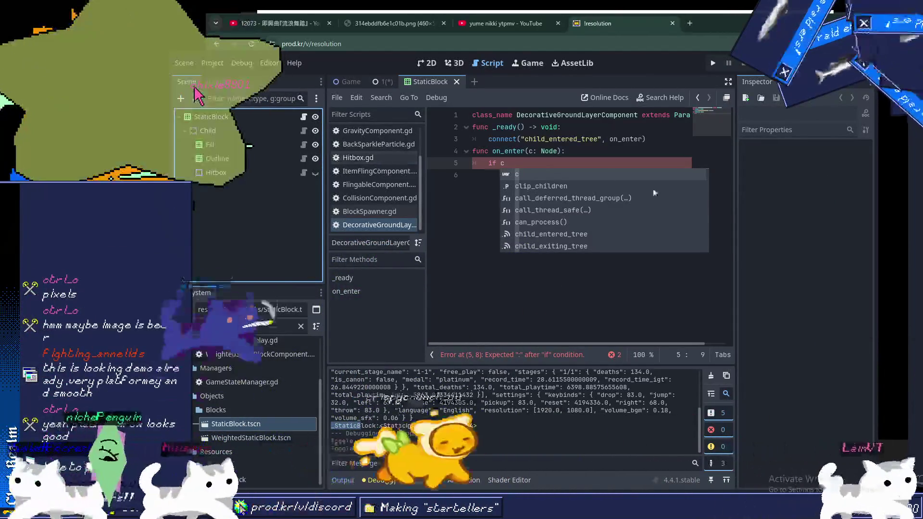
Write 'var hitbox = ComponentHelper.get_component(c, Hitbox)' in on_enter.
{"action": "key", "text": "Escape"}
{"action": "key", "text": "BackSpace"}
{"action": "type", "text": "Compon"}
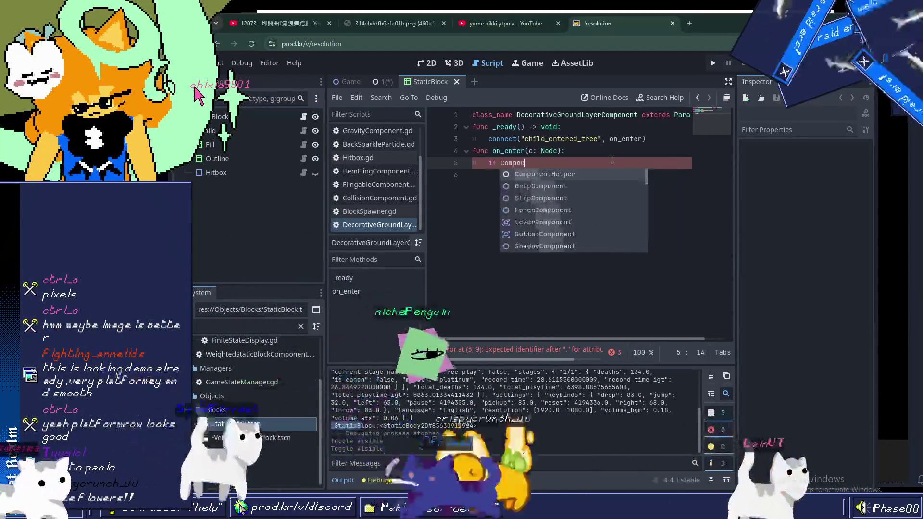
{"action": "type", "text": "entHelper.get"}
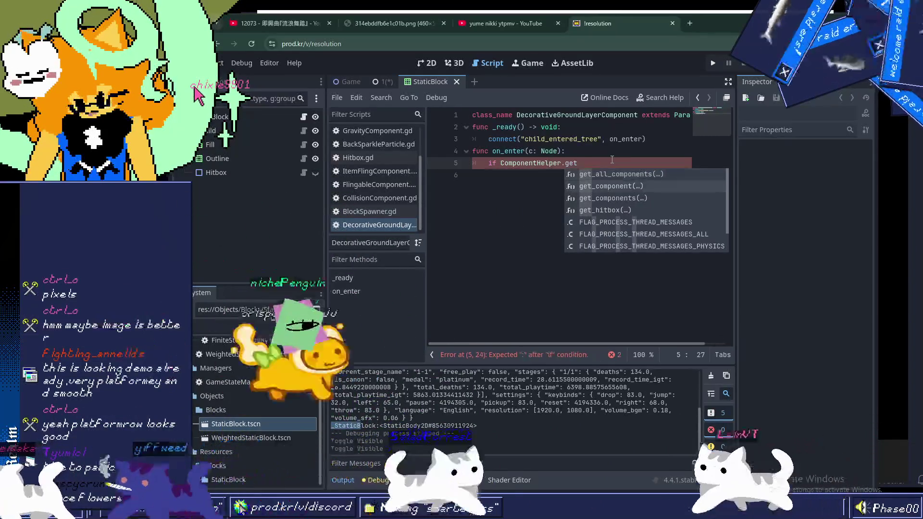
{"action": "key", "text": "Down"}
{"action": "key", "text": "Return"}
{"action": "type", "text": "c, Hit)"}
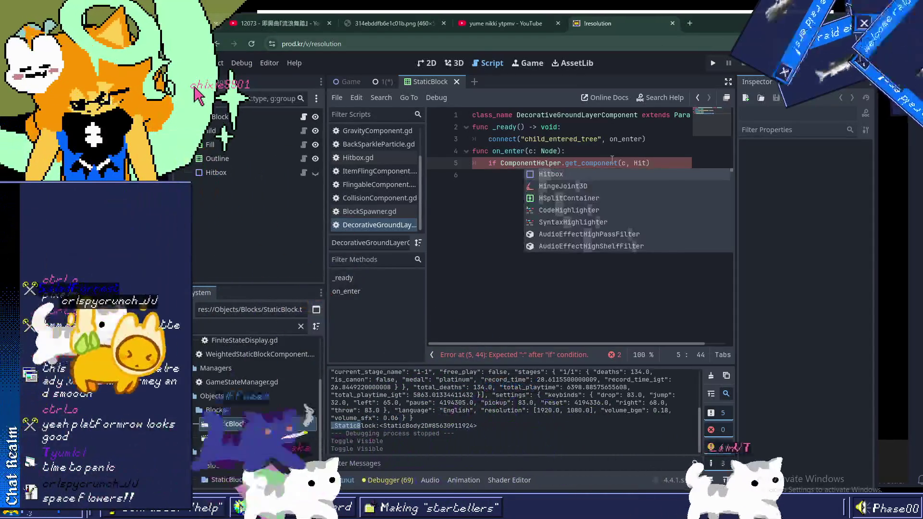
{"action": "key", "text": "Return"}
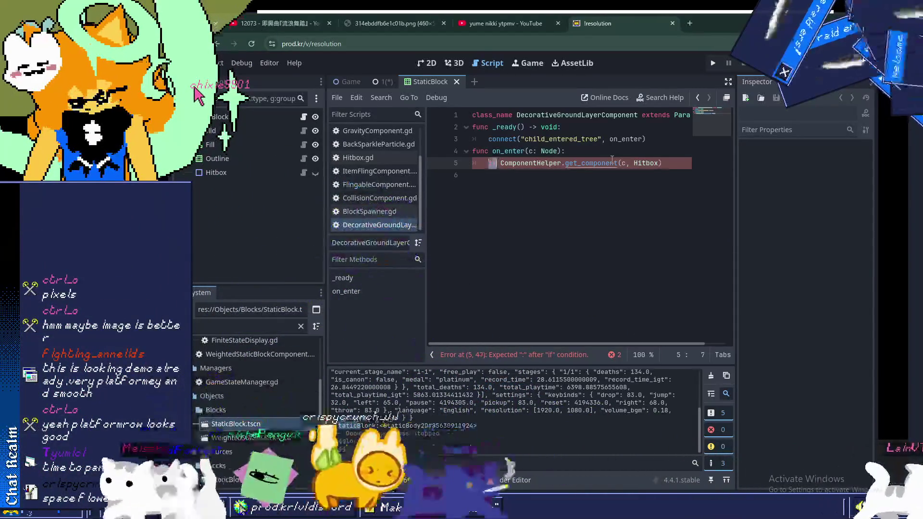
{"action": "type", "text": "v"}
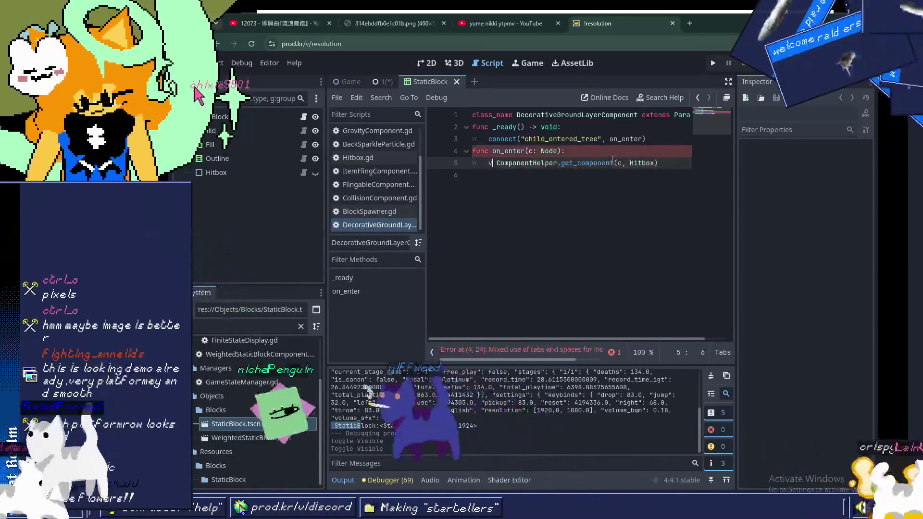
{"action": "type", "text": "itbox ="}
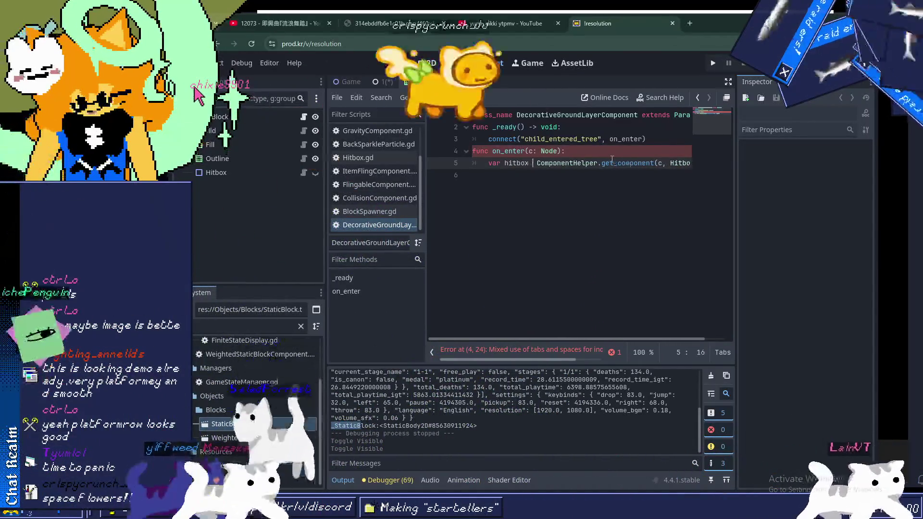
{"action": "key", "text": "End"}
Add an 'if hitbox != null:' check on the next line and select the Hitbox node.
{"action": "key", "text": "Return"}
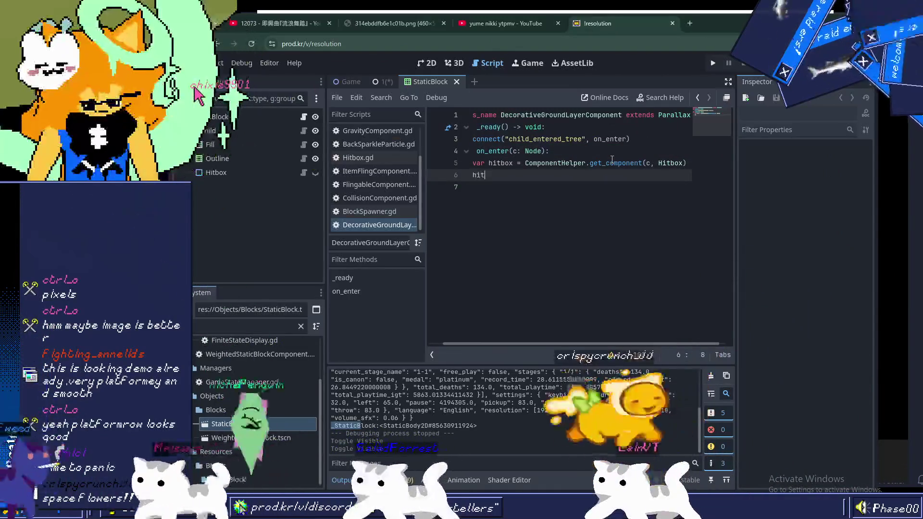
{"action": "key", "text": "BackSpace"}
{"action": "key", "text": "BackSpace"}
{"action": "key", "text": "BackSpace"}
{"action": "type", "text": "if "}
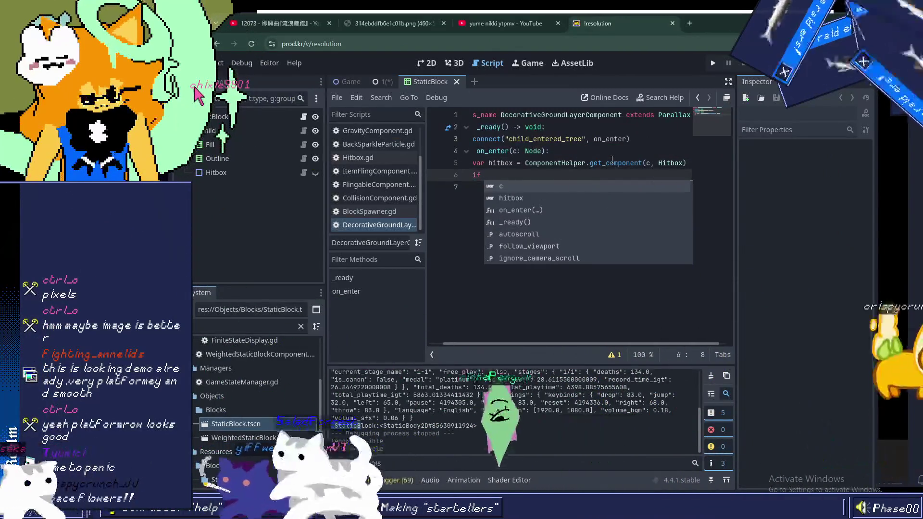
{"action": "type", "text": "hitbox != nu"}
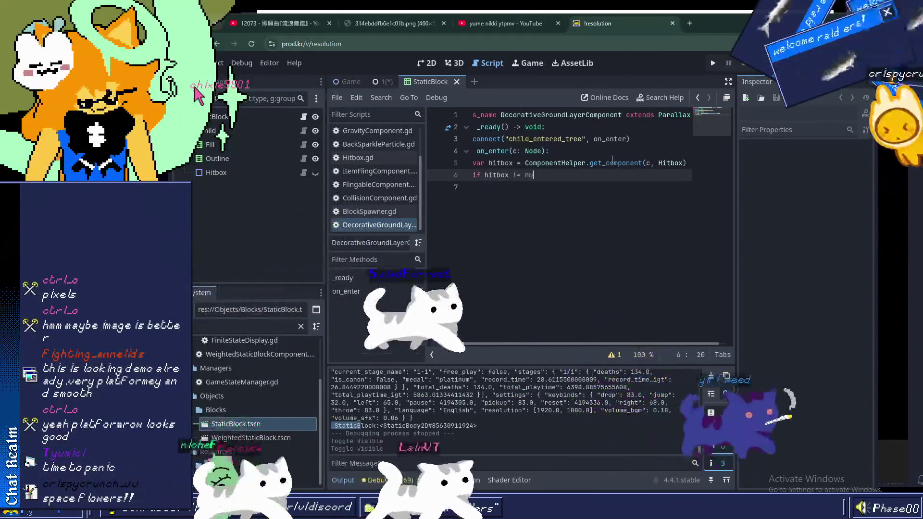
{"action": "type", "text": "ll:"}
{"action": "key", "text": "Return"}
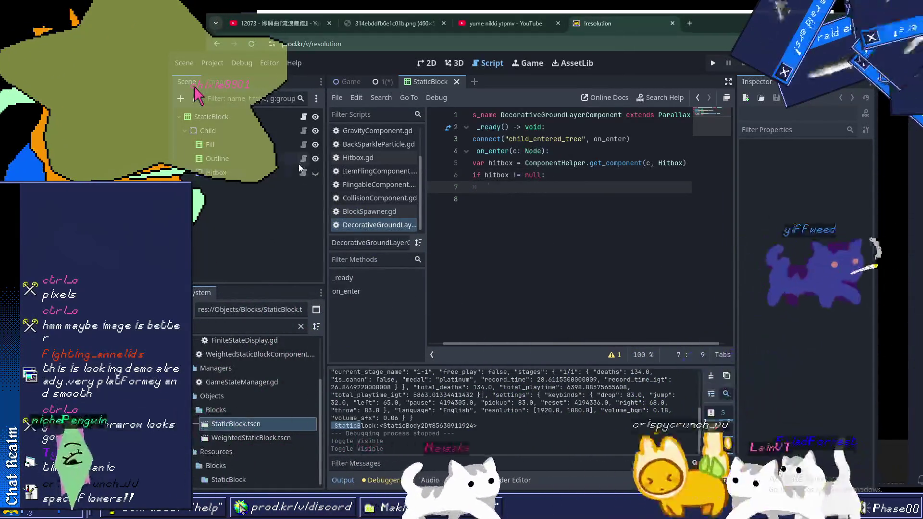
{"action": "left_click", "coordinate": [291, 175]}
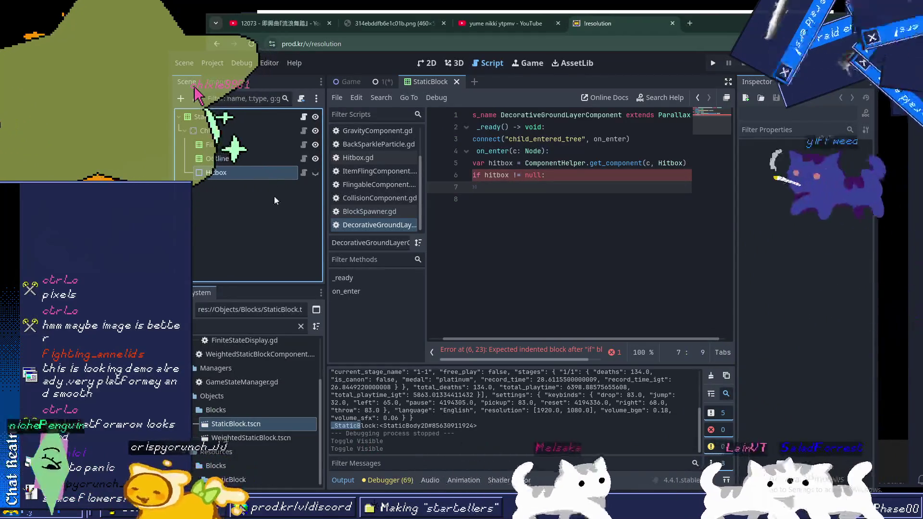
Check the Hitbox properties, add 'hitbox.disabled = true' under the null check, and run the project.
{"action": "left_click", "coordinate": [268, 176]}
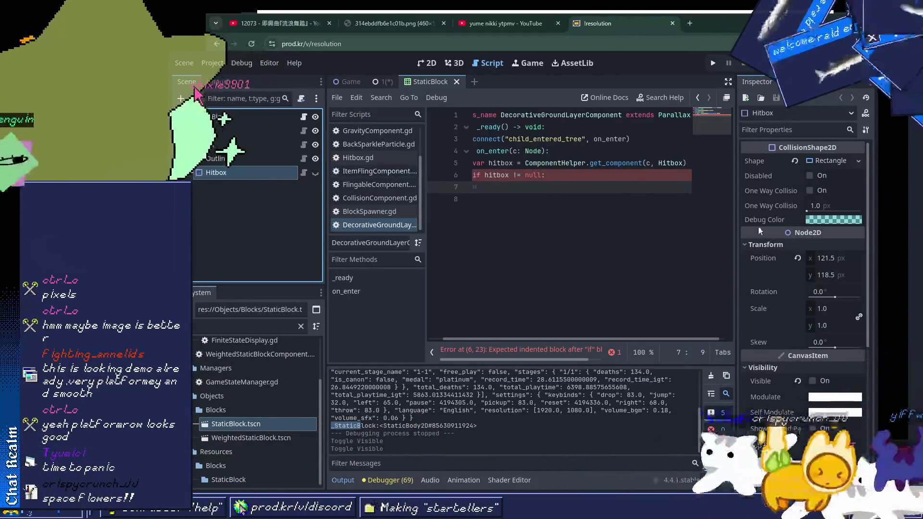
{"action": "scroll", "coordinate": [758, 227], "scroll_direction": "down", "scroll_amount": 2}
{"action": "left_click", "coordinate": [647, 195]}
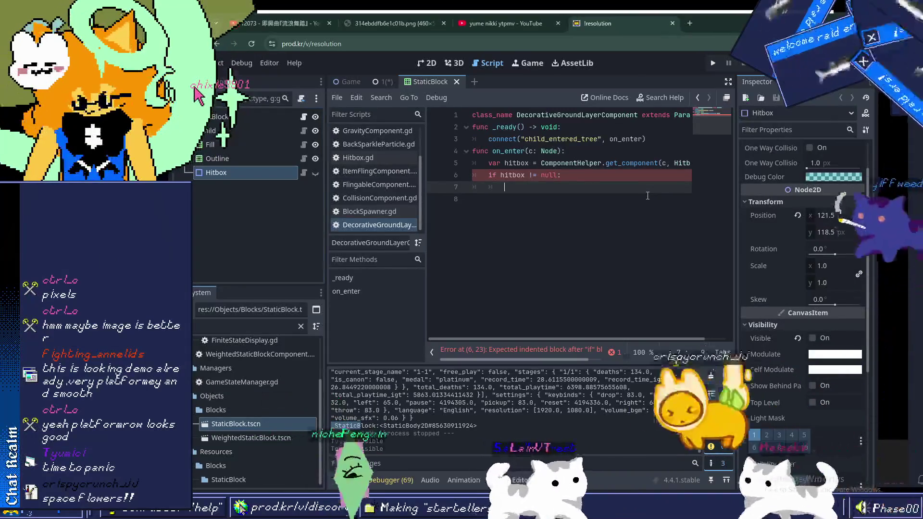
{"action": "type", "text": "hitbox.dis"}
{"action": "type", "text": "s"}
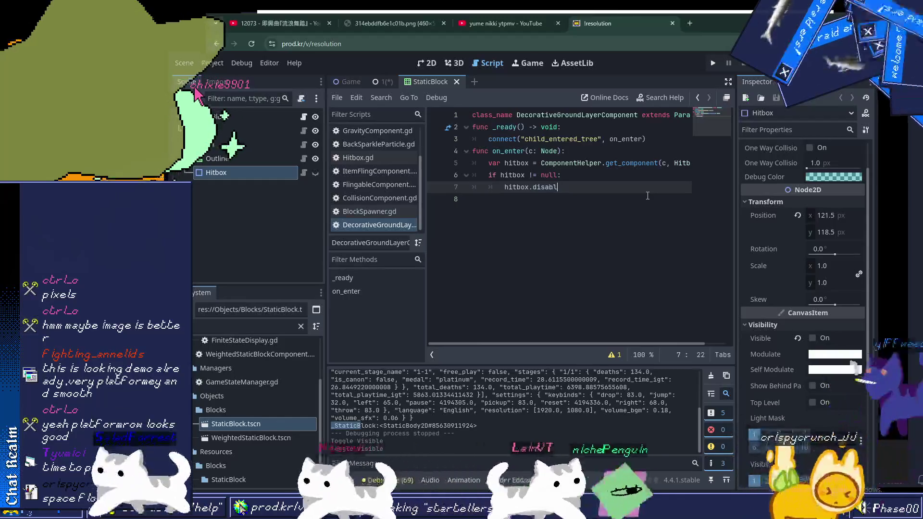
{"action": "key", "text": "Home"}
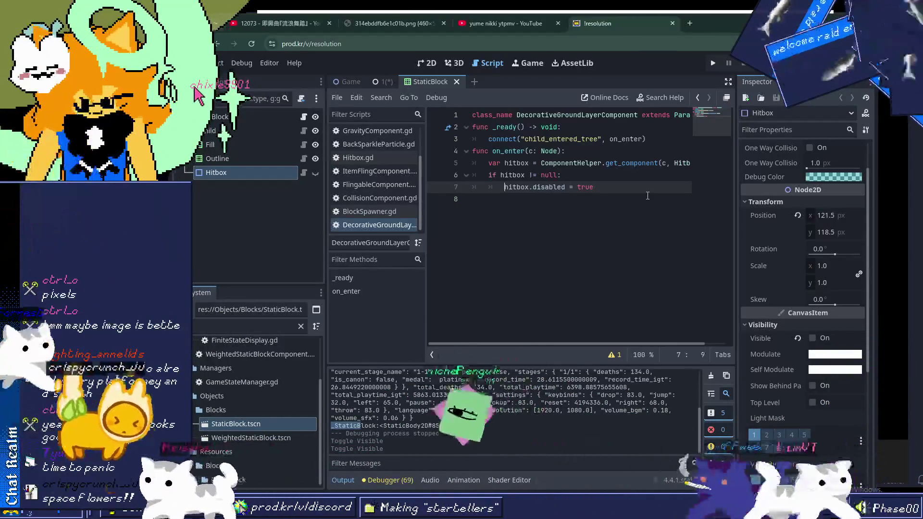
{"action": "left_click", "coordinate": [713, 61]}
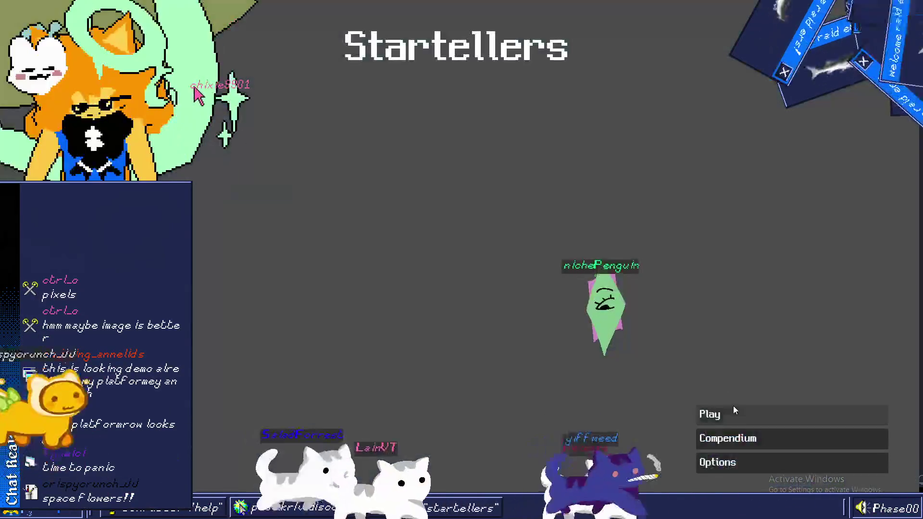
Start a save file, run and jump across the yellow platforms, then quit to the 2D editor.
{"action": "left_click", "coordinate": [734, 407]}
{"action": "left_click", "coordinate": [545, 307]}
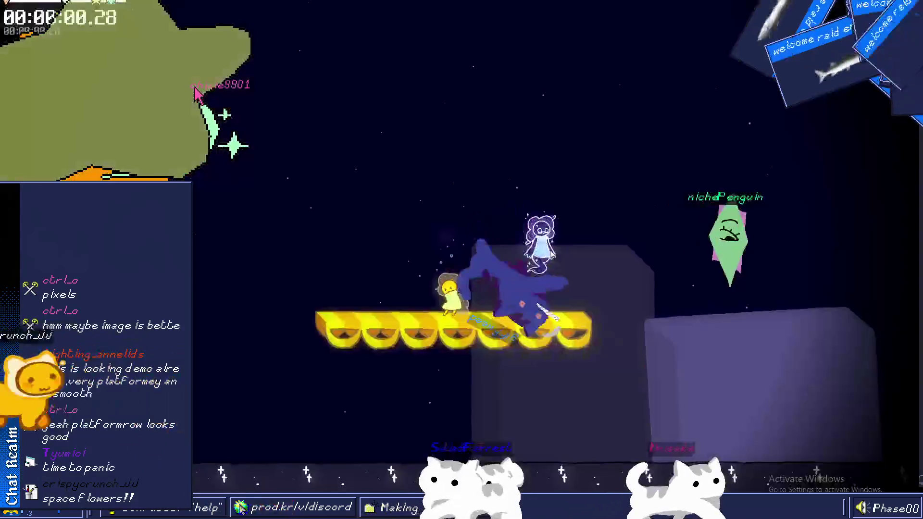
{"action": "key", "text": "Right"}
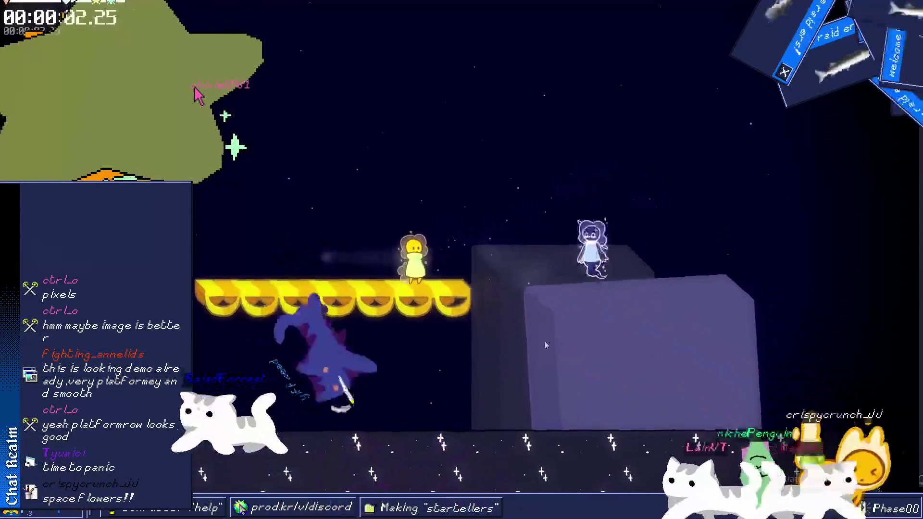
{"action": "key", "text": "space"}
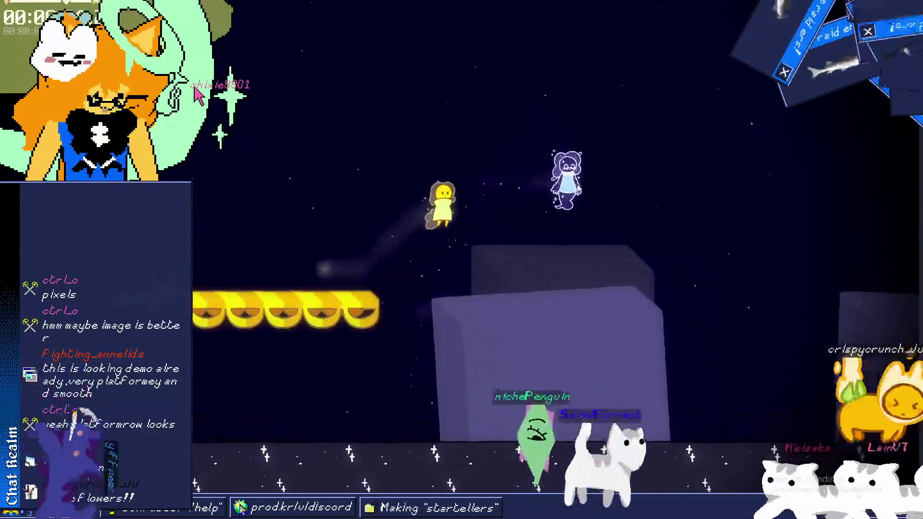
{"action": "key", "text": "Right"}
{"action": "key", "text": "space"}
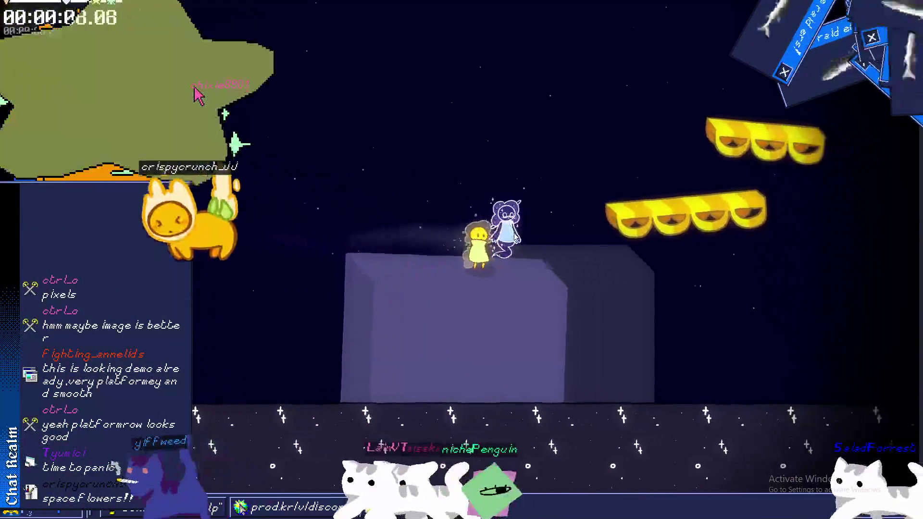
{"action": "key", "text": "Left"}
{"action": "key", "text": "Right"}
{"action": "key", "text": "space"}
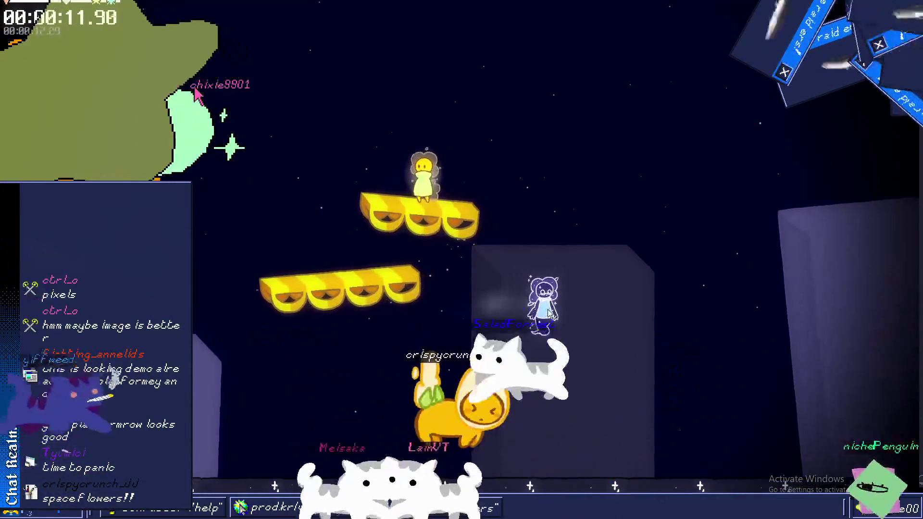
{"action": "key", "text": "alt+F4"}
{"action": "key", "text": "ctrl+F1"}
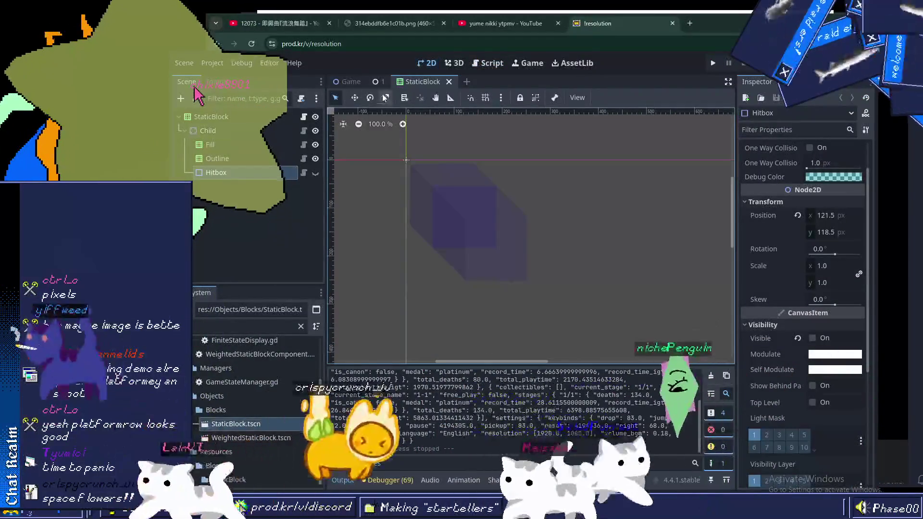
Close StaticBlock, return to the level, and set Ground's Parallax2D scroll scale to 0.75 on x and y.
{"action": "left_click", "coordinate": [449, 82]}
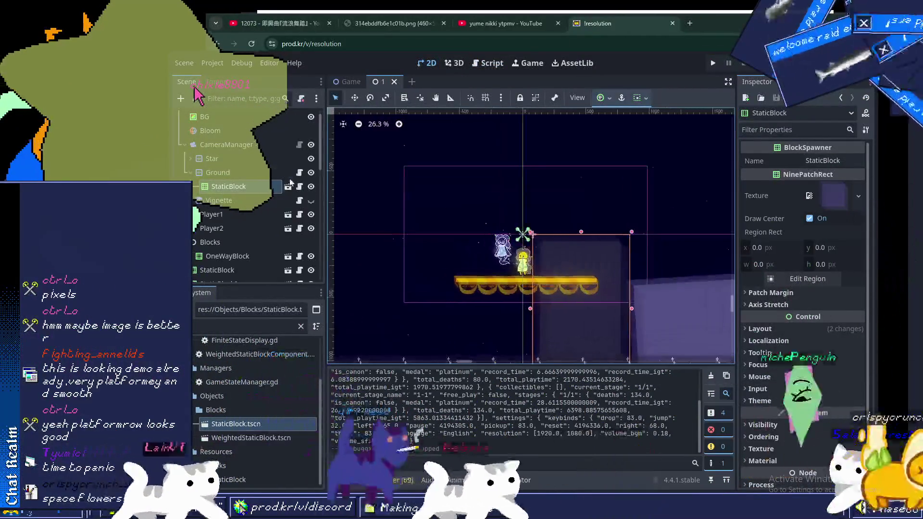
{"action": "left_click", "coordinate": [270, 174]}
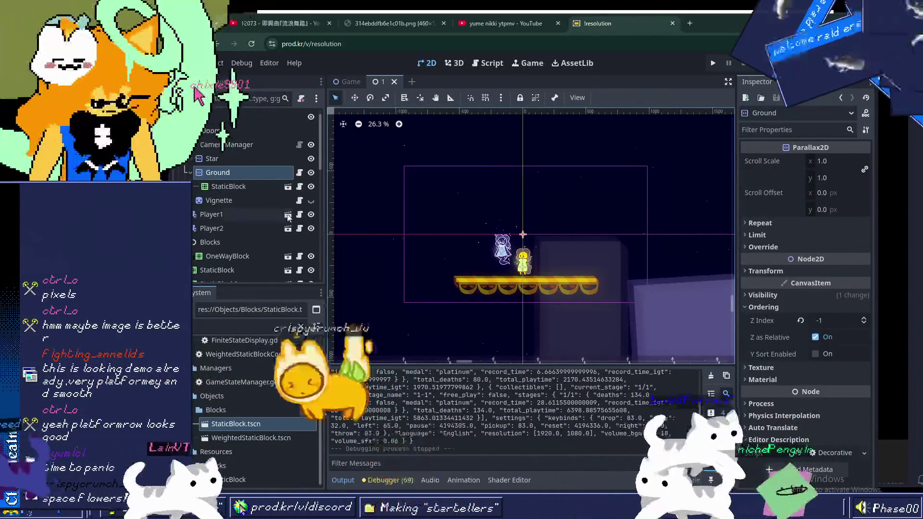
{"action": "left_click", "coordinate": [257, 164]}
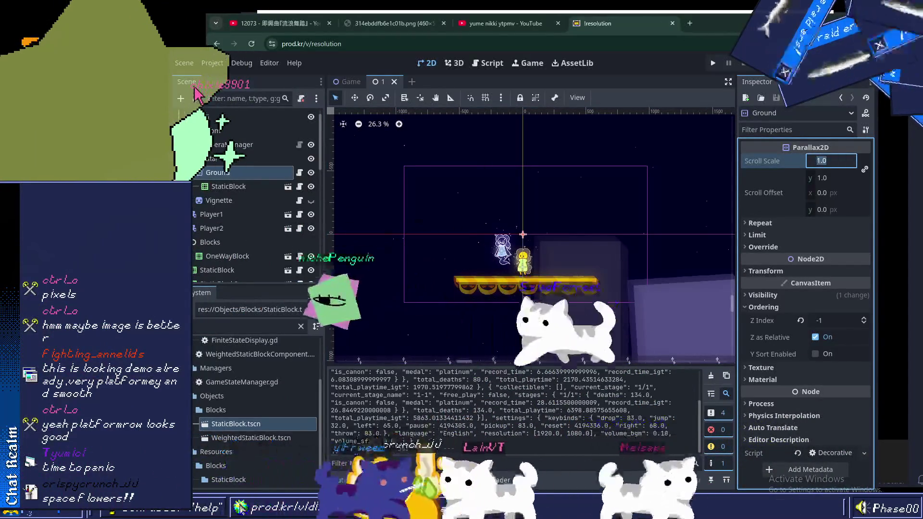
{"action": "type", "text": "75"}
{"action": "key", "text": "Tab"}
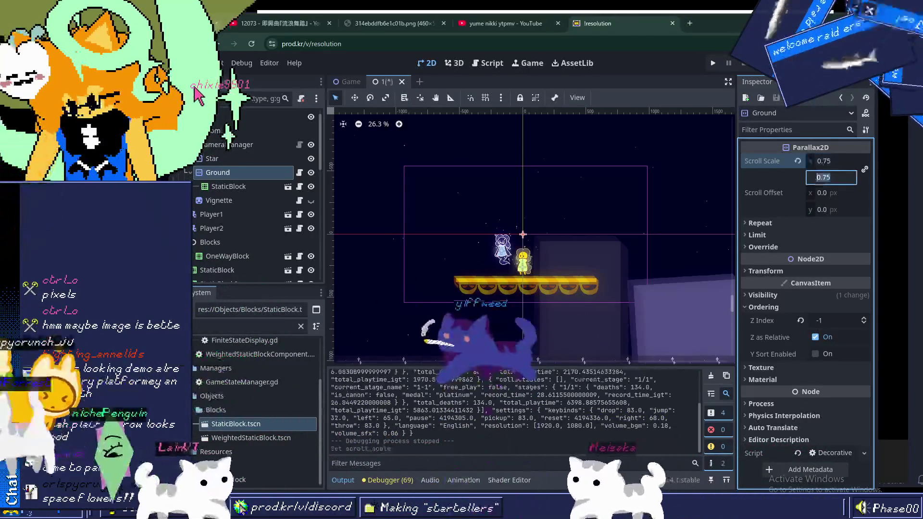
{"action": "type", "text": "5"}
{"action": "key", "text": "Return"}
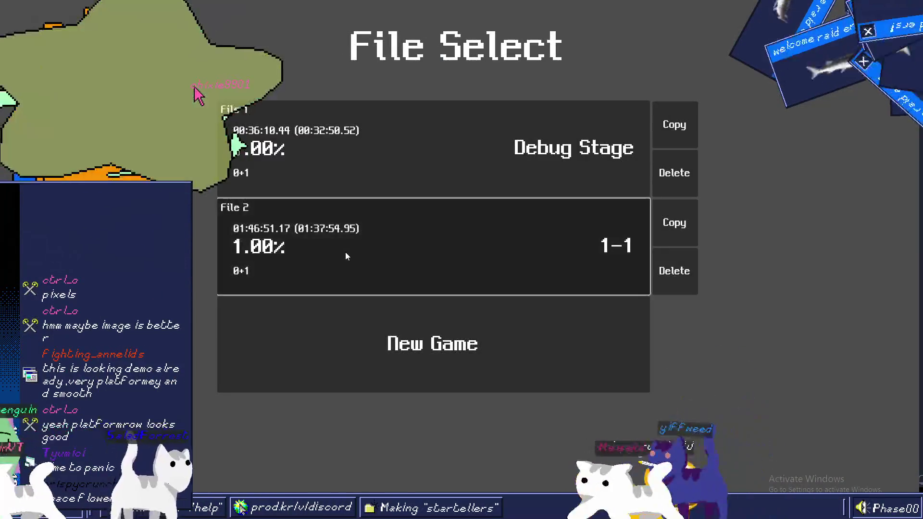
Play stage 1-1 from File 2 across the yellow platforms, then quit the game with F8.
{"action": "left_click", "coordinate": [345, 255]}
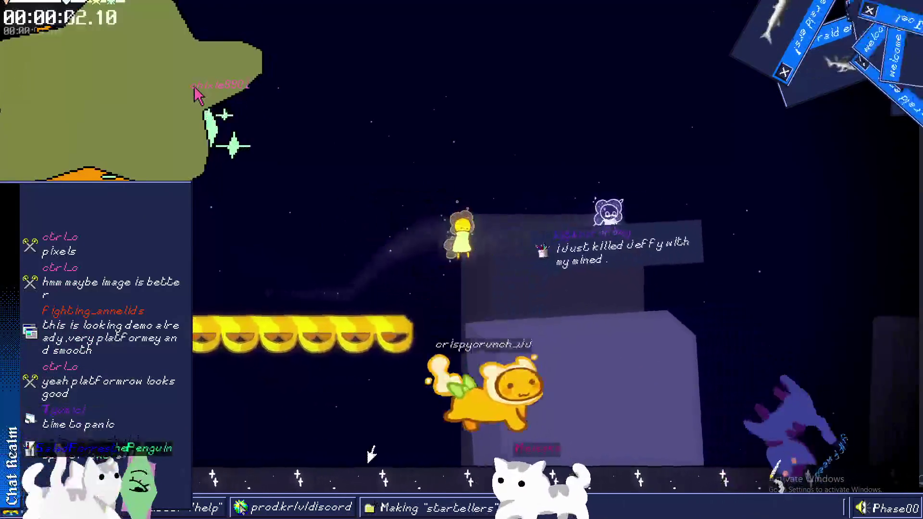
{"action": "key", "text": "Right"}
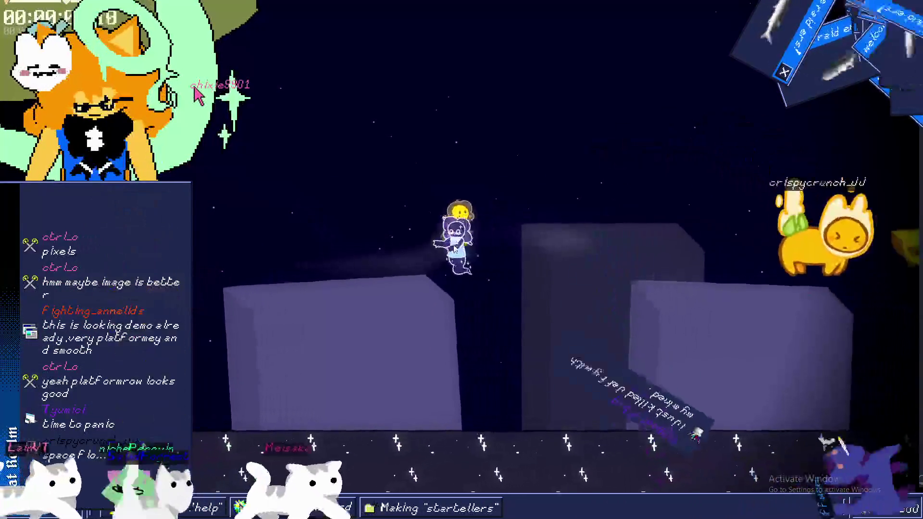
{"action": "key", "text": "Right"}
{"action": "key", "text": "Right"}
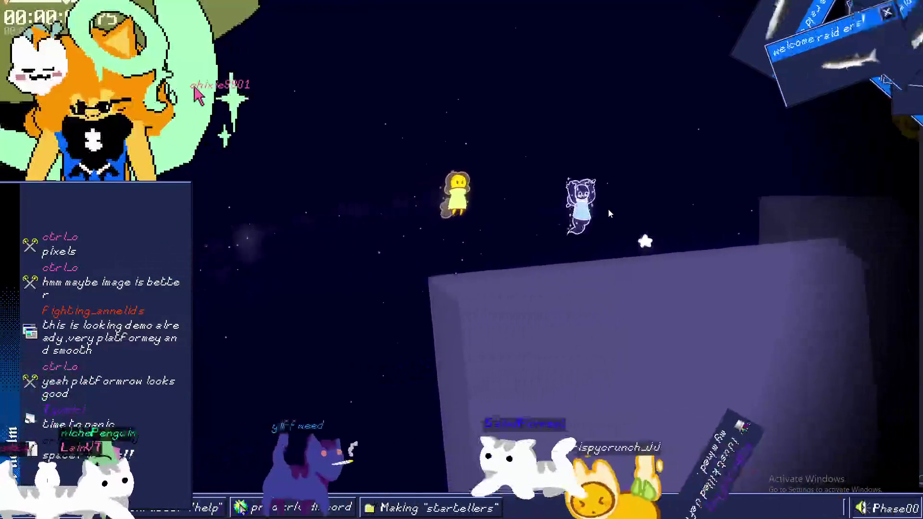
{"action": "key", "text": "Right"}
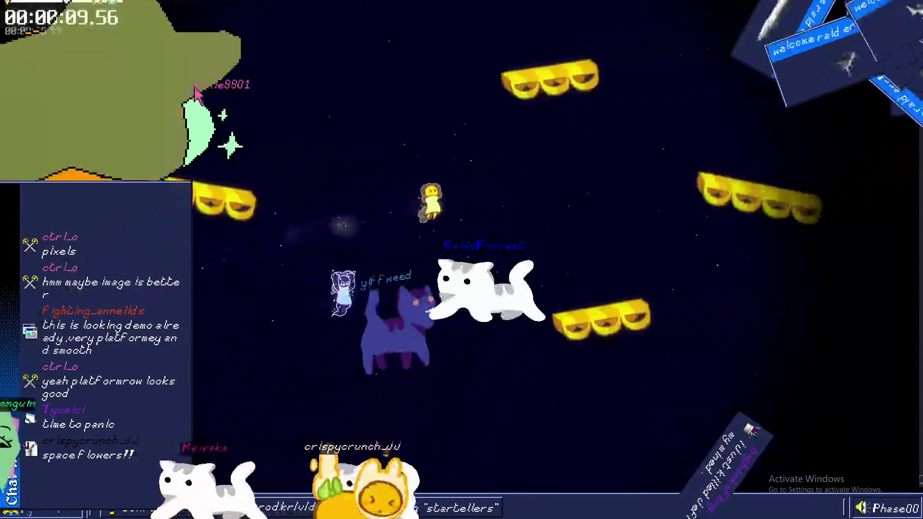
{"action": "key", "text": "F8"}
{"action": "left_click", "coordinate": [823, 162]}
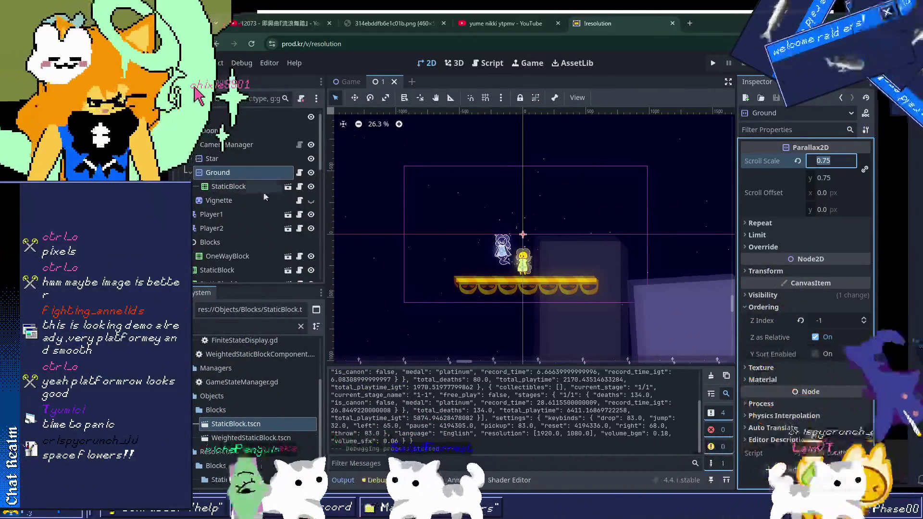
Click the Scroll Scale field and relaunch the game to its File Select screen.
{"action": "left_click", "coordinate": [254, 172]}
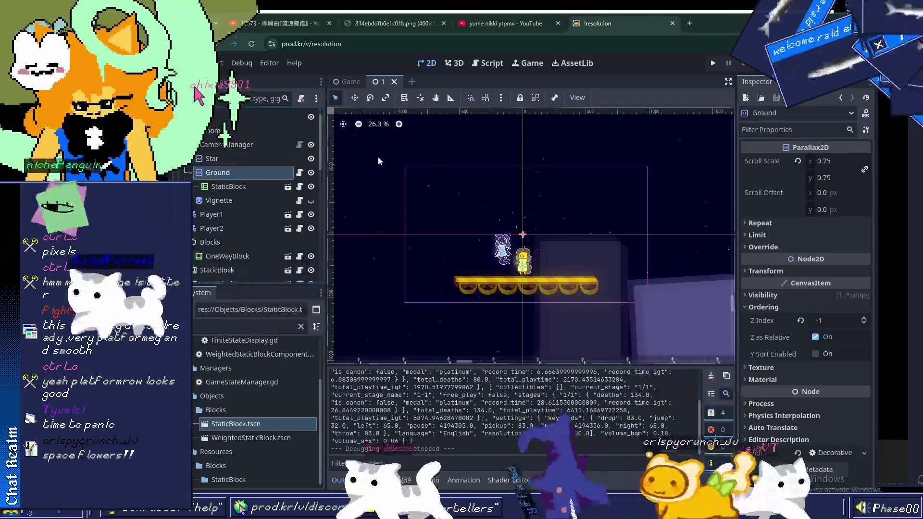
{"action": "left_click", "coordinate": [713, 63]}
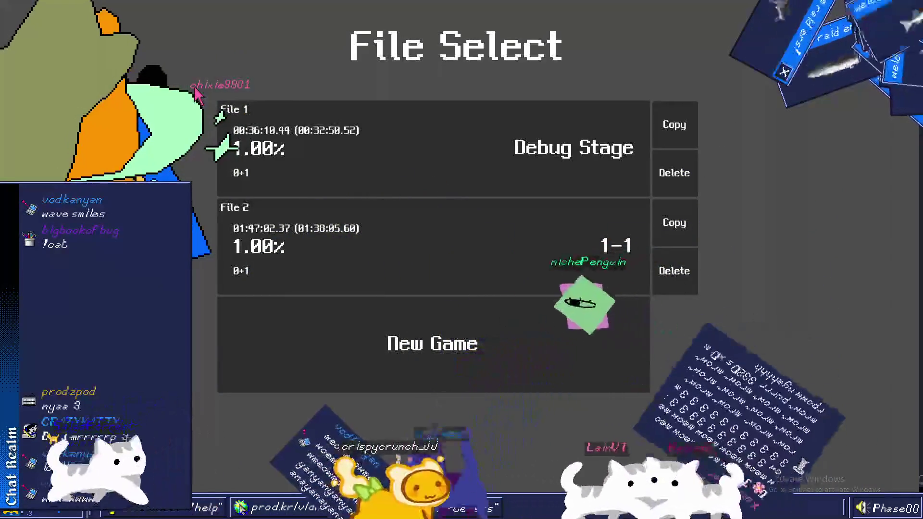
Load File 2, walk and jump briefly in stage 1-1, then close the game.
{"action": "key", "text": "alt+Tab"}
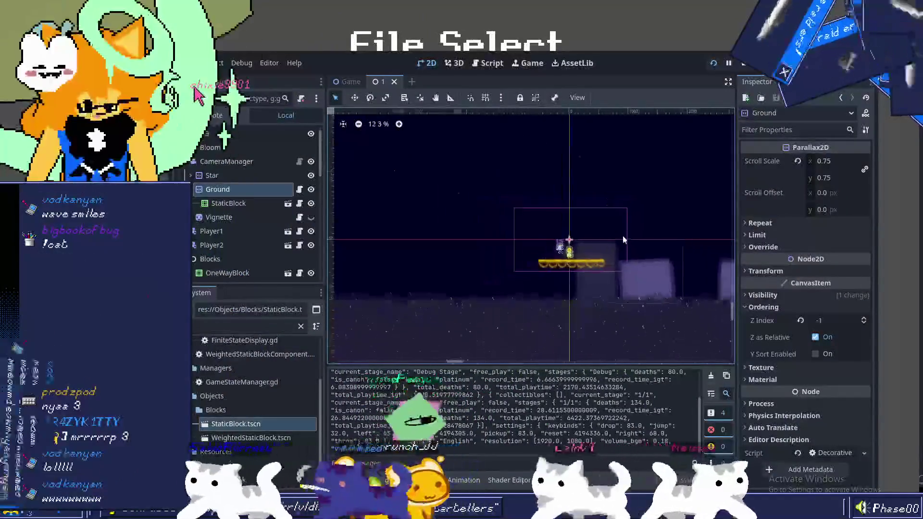
{"action": "scroll", "coordinate": [641, 238], "scroll_direction": "down", "scroll_amount": 8}
{"action": "scroll", "coordinate": [630, 238], "scroll_direction": "up", "scroll_amount": 6}
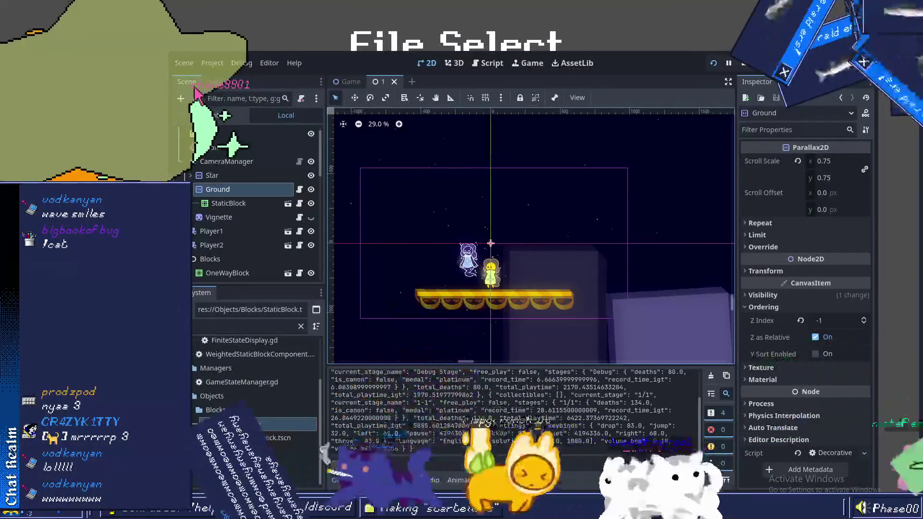
{"action": "key", "text": "alt+Tab"}
{"action": "left_click", "coordinate": [540, 224]}
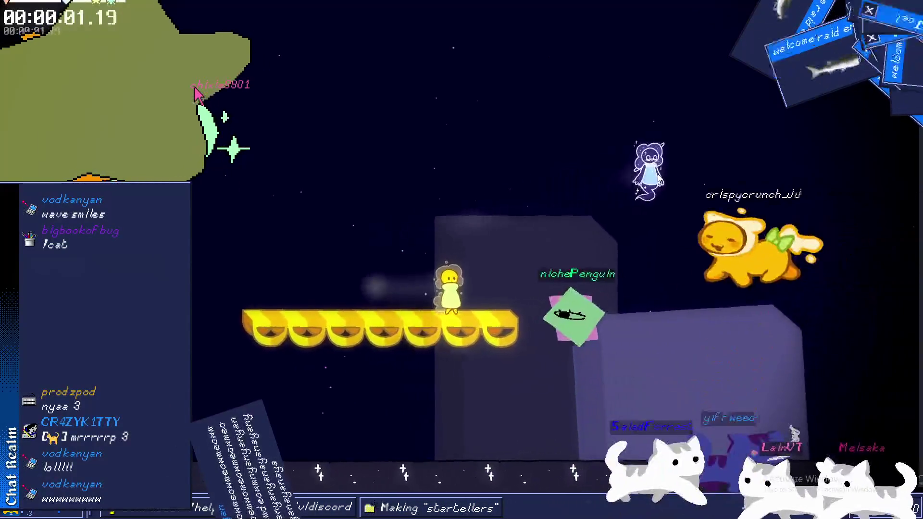
{"action": "key", "text": "Right"}
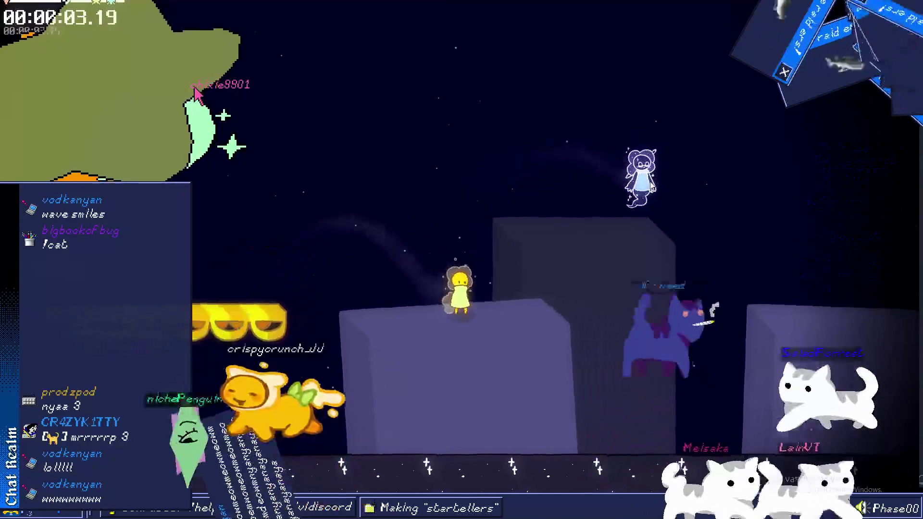
{"action": "key", "text": "Left"}
{"action": "key", "text": "space"}
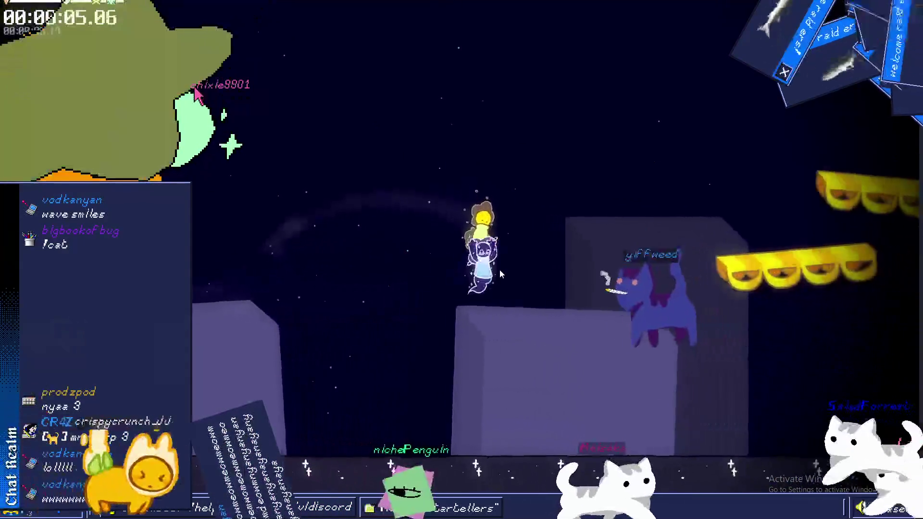
{"action": "key", "text": "alt+F4"}
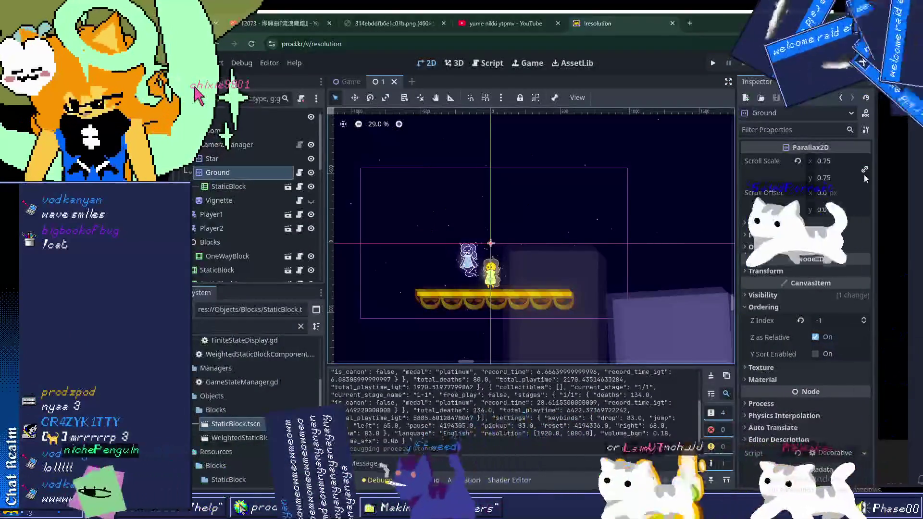
Confirm a Ground scroll scale of 1.25, inspect the Star layer, and relaunch stage 1-1 from File 2.
{"action": "key", "text": "Return"}
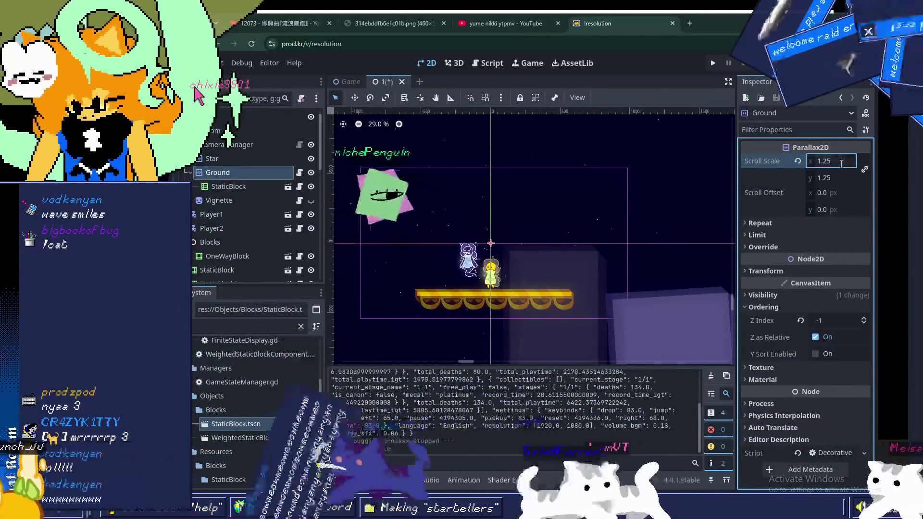
{"action": "left_click", "coordinate": [238, 203]}
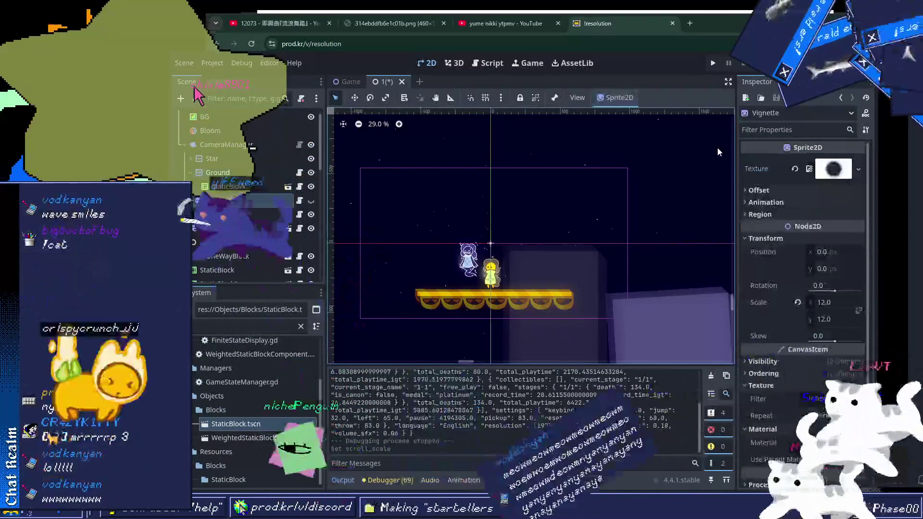
{"action": "left_click", "coordinate": [293, 161]}
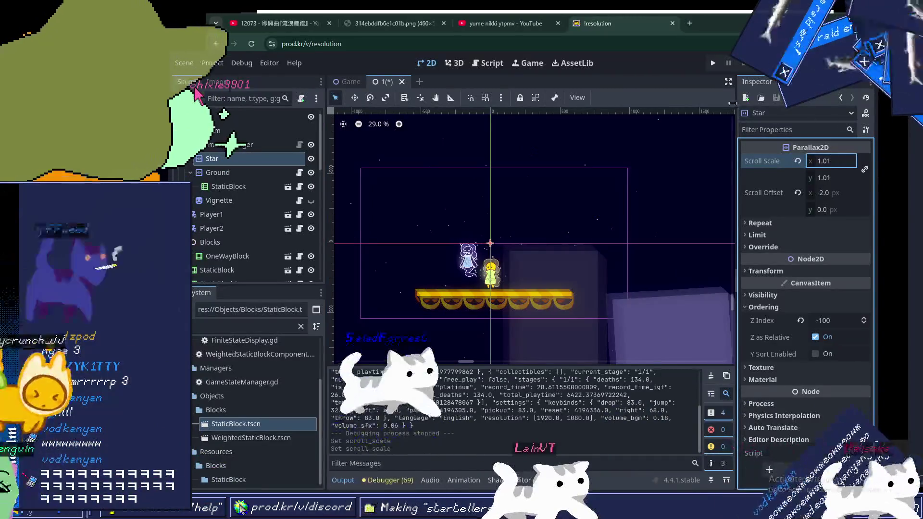
{"action": "left_click", "coordinate": [713, 67]}
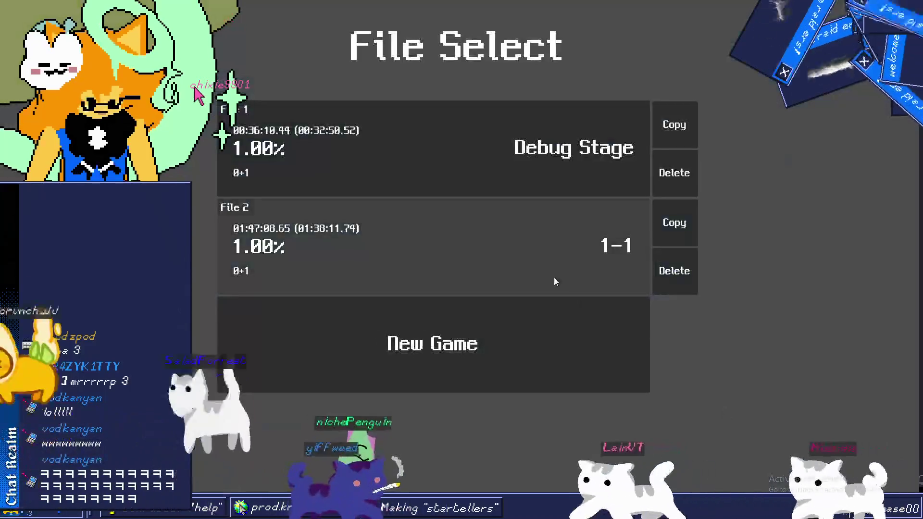
{"action": "left_click", "coordinate": [553, 280]}
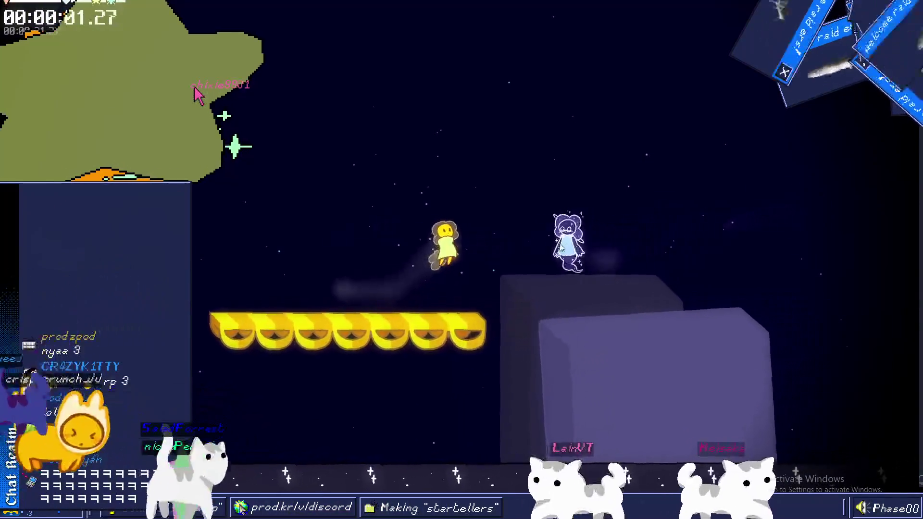
Run right and jump repeatedly up over the yellow platforms, then close the game.
{"action": "key", "text": "Right"}
{"action": "key", "text": "Right"}
{"action": "key", "text": "space"}
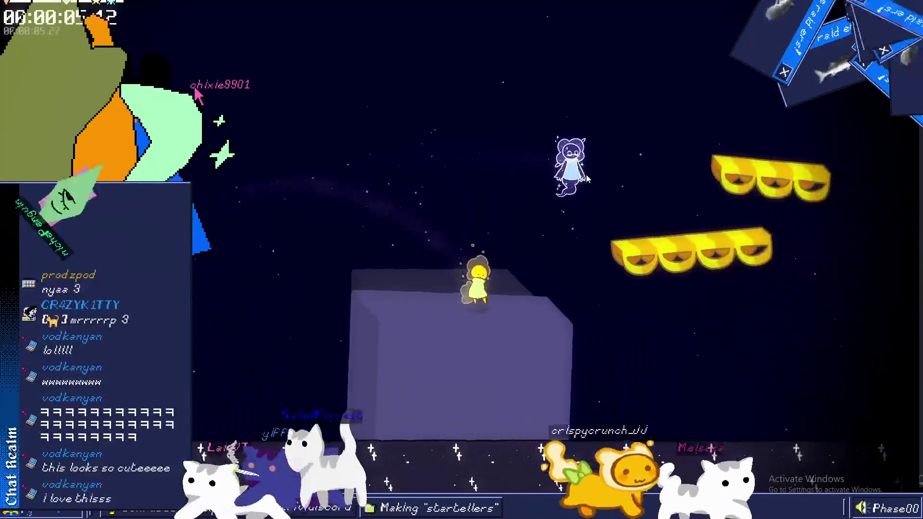
{"action": "key", "text": "space"}
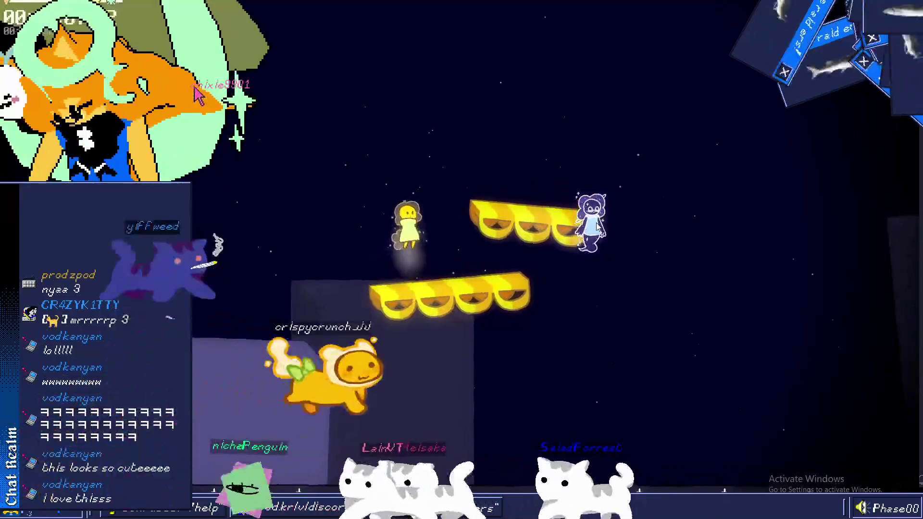
{"action": "key", "text": "space"}
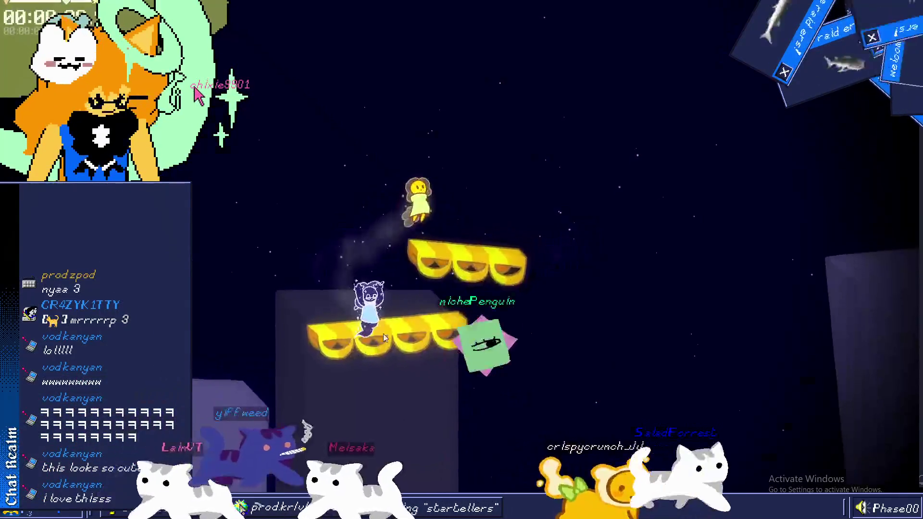
{"action": "key", "text": "space"}
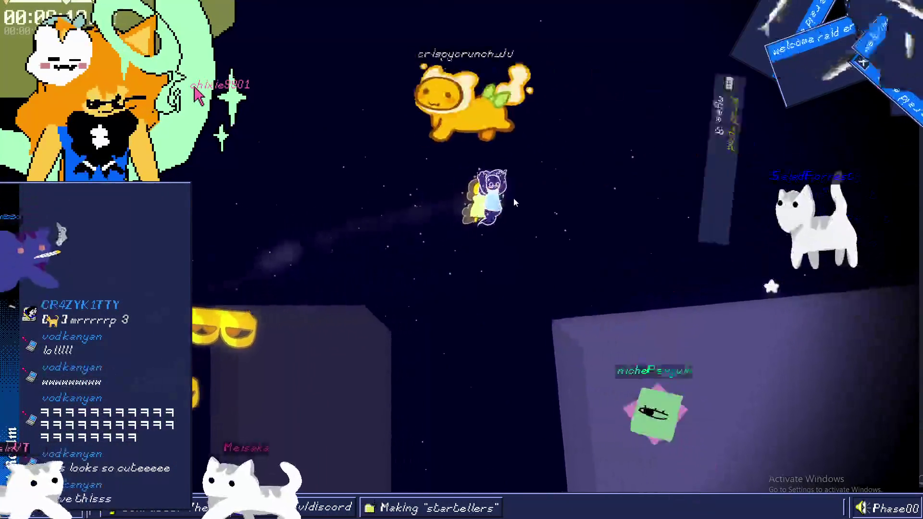
{"action": "key", "text": "space"}
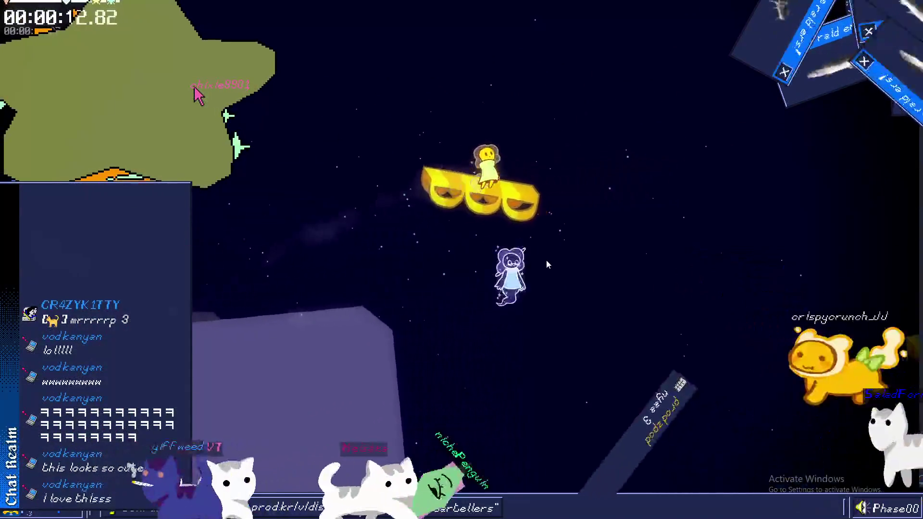
{"action": "key", "text": "space"}
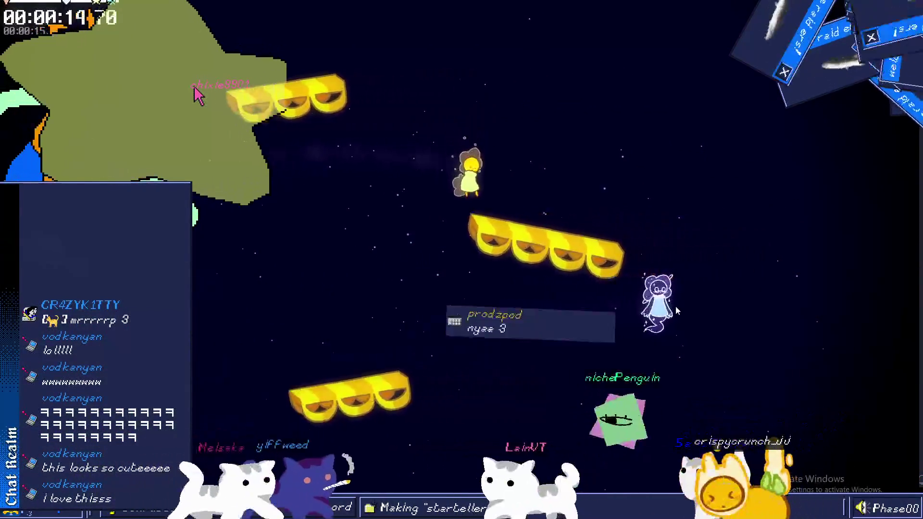
{"action": "key", "text": "space"}
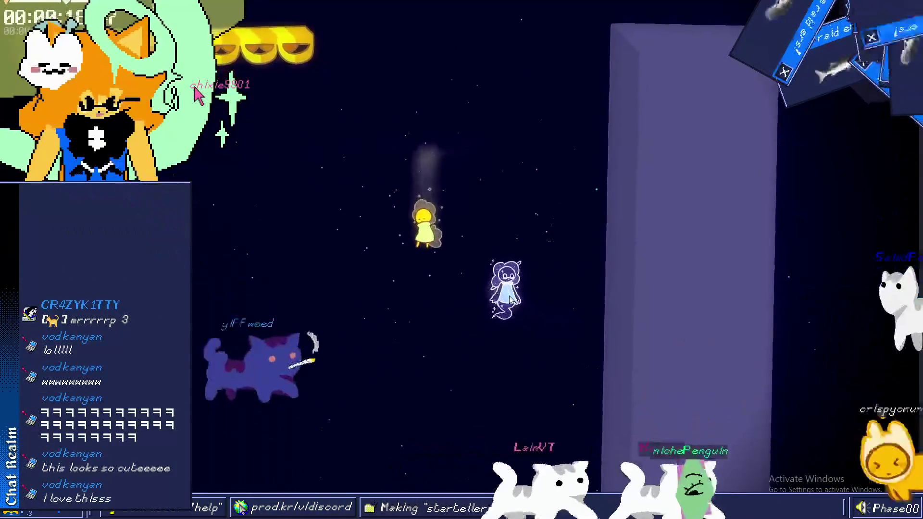
{"action": "key", "text": "alt+F4"}
Instance StaticBlock2 under Ground, shrink it into a narrow pillar, and move and tilt it 7°.
{"action": "left_click", "coordinate": [587, 251]}
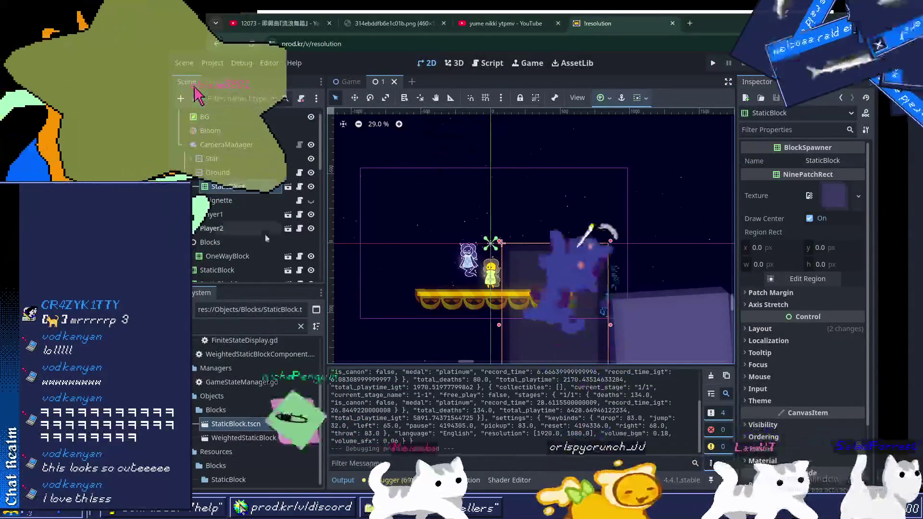
{"action": "left_click_drag", "start_coordinate": [254, 421], "coordinate": [213, 136]}
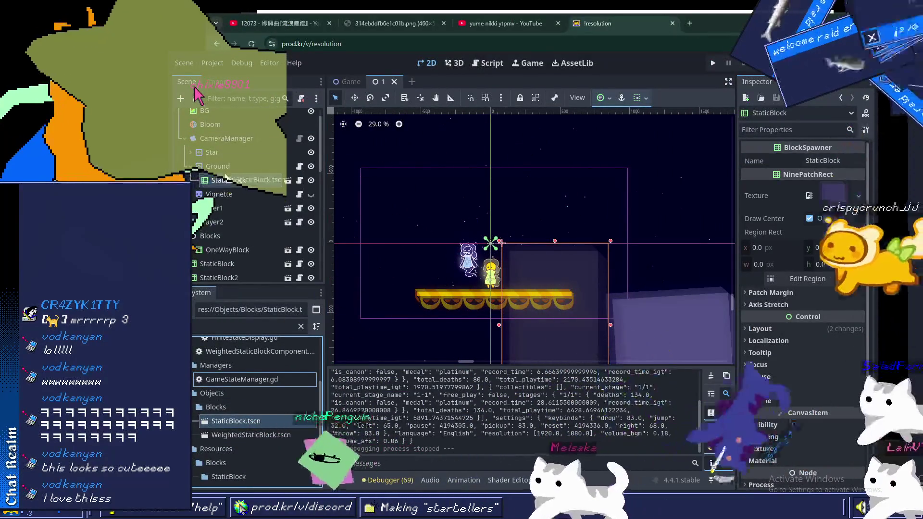
{"action": "left_click_drag", "start_coordinate": [225, 176], "coordinate": [228, 171]}
{"action": "scroll", "coordinate": [528, 281], "scroll_direction": "down", "scroll_amount": 5}
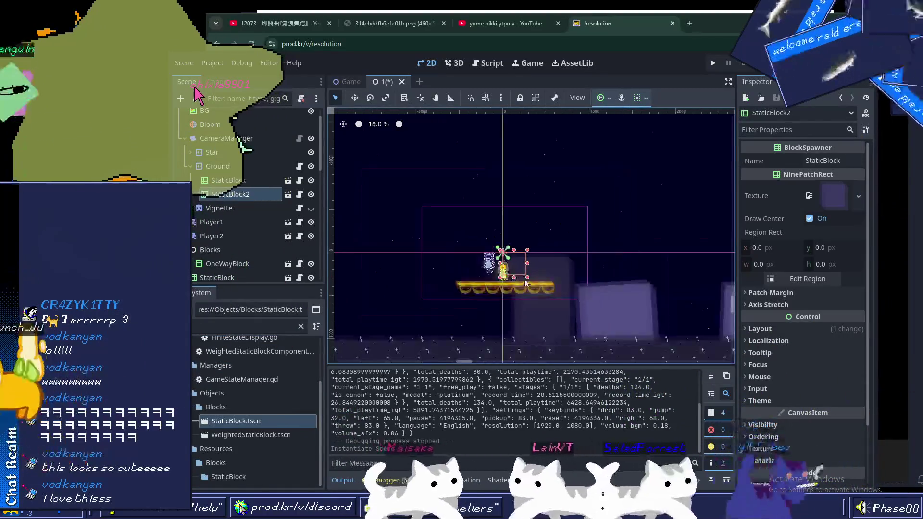
{"action": "left_click_drag", "start_coordinate": [560, 369], "coordinate": [540, 349]}
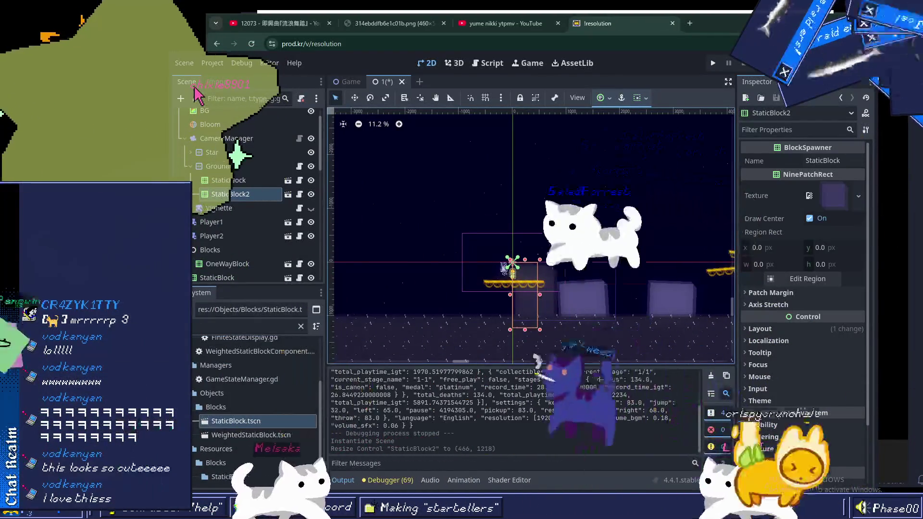
{"action": "scroll", "coordinate": [543, 269], "scroll_direction": "up", "scroll_amount": 2}
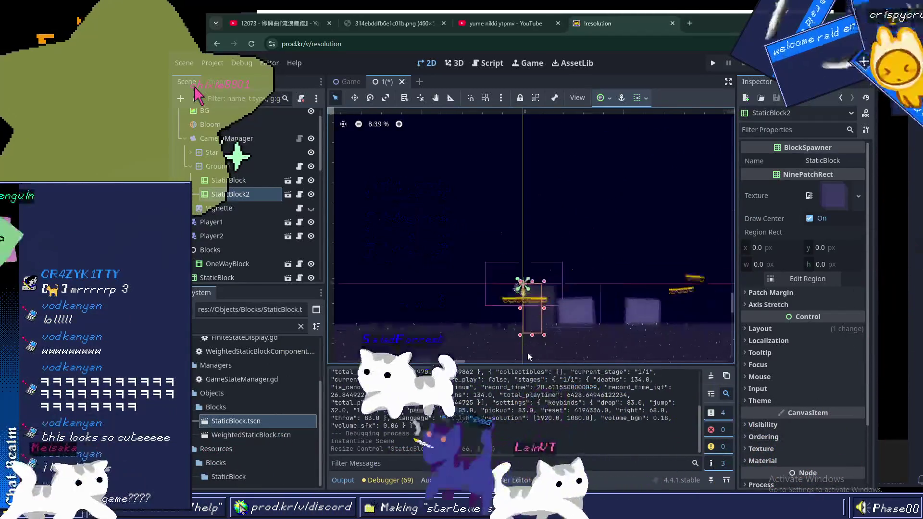
{"action": "key", "text": "w"}
{"action": "mouse_move", "coordinate": [536, 326]}
{"action": "left_mouse_down"}
{"action": "mouse_move", "coordinate": [437, 322]}
{"action": "mouse_move", "coordinate": [436, 312]}
{"action": "left_mouse_up"}
{"action": "key", "text": "e"}
{"action": "key", "text": "w"}
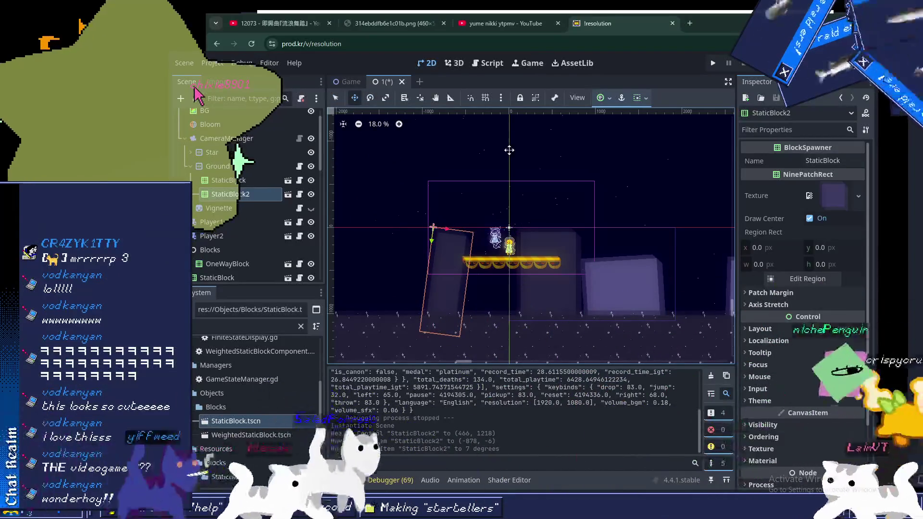
Add StaticBlock3, rotate it to -7° and stretch it into a tall pillar.
{"action": "left_click_drag", "start_coordinate": [234, 335], "coordinate": [239, 196]}
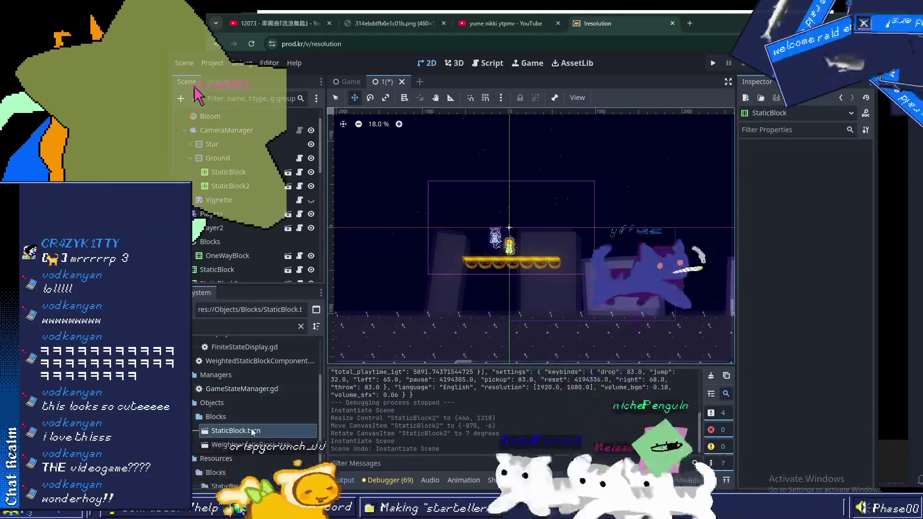
{"action": "left_click_drag", "start_coordinate": [251, 431], "coordinate": [241, 230]}
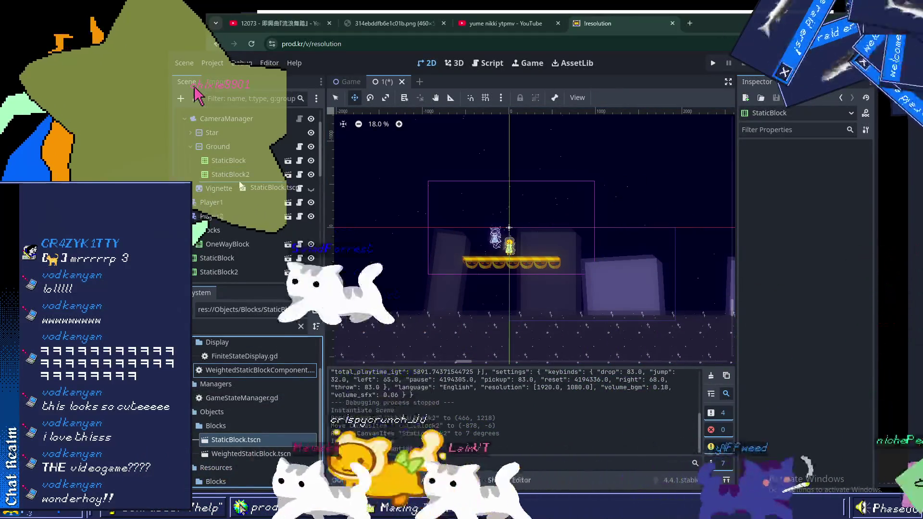
{"action": "left_click_drag", "start_coordinate": [240, 185], "coordinate": [240, 182]}
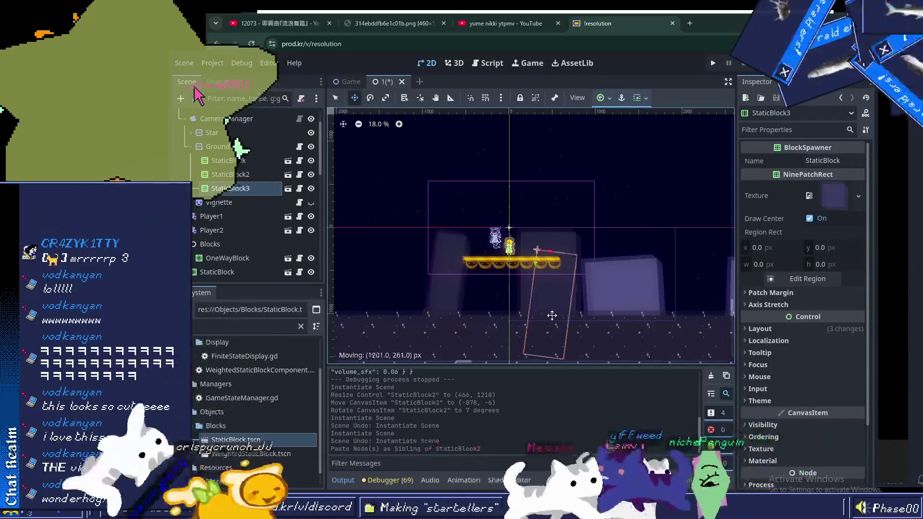
{"action": "key", "text": "e"}
{"action": "left_click_drag", "start_coordinate": [497, 323], "coordinate": [539, 357]}
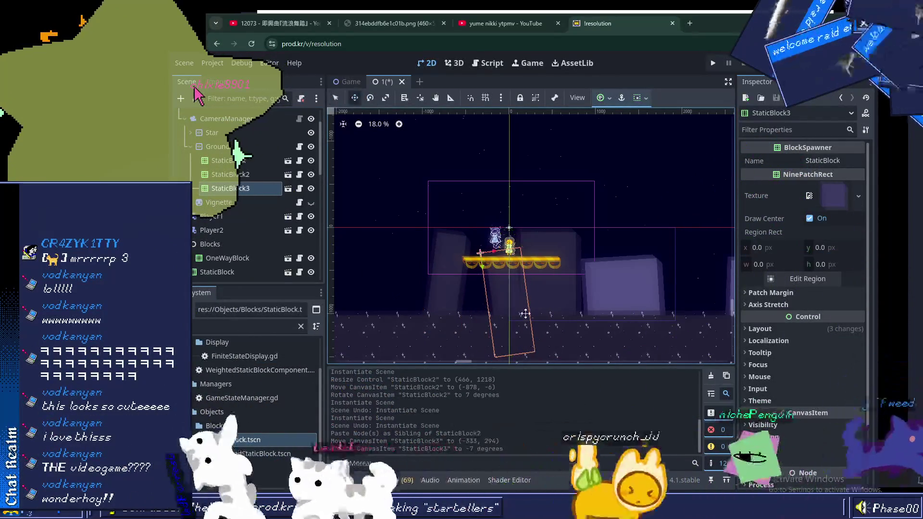
{"action": "mouse_move", "coordinate": [536, 299]}
{"action": "left_mouse_down"}
{"action": "mouse_move", "coordinate": [538, 308]}
{"action": "mouse_move", "coordinate": [503, 330]}
{"action": "left_mouse_up"}
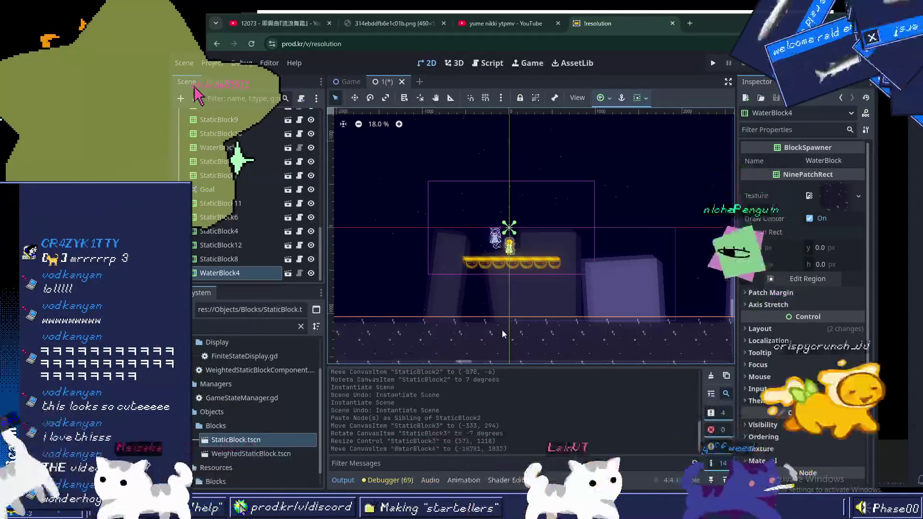
Undo the stray water block move, then paste StaticBlock4 to the right and tilt it 12 degrees.
{"action": "key", "text": "ctrl+z"}
{"action": "scroll", "coordinate": [262, 192], "scroll_direction": "up", "scroll_amount": 5}
{"action": "left_click", "coordinate": [242, 228]}
{"action": "key", "text": "ctrl+shift+v"}
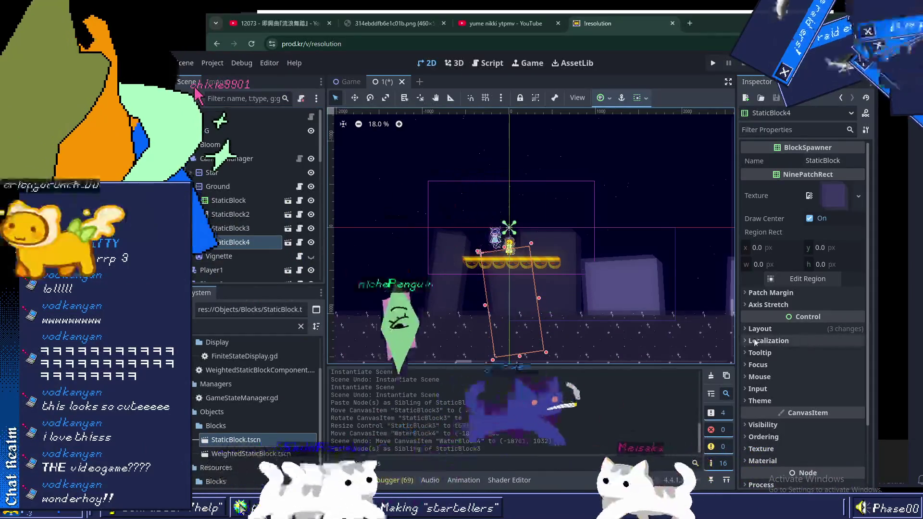
{"action": "mouse_move", "coordinate": [515, 307]}
{"action": "left_mouse_down"}
{"action": "mouse_move", "coordinate": [703, 284]}
{"action": "mouse_move", "coordinate": [631, 290]}
{"action": "left_mouse_up"}
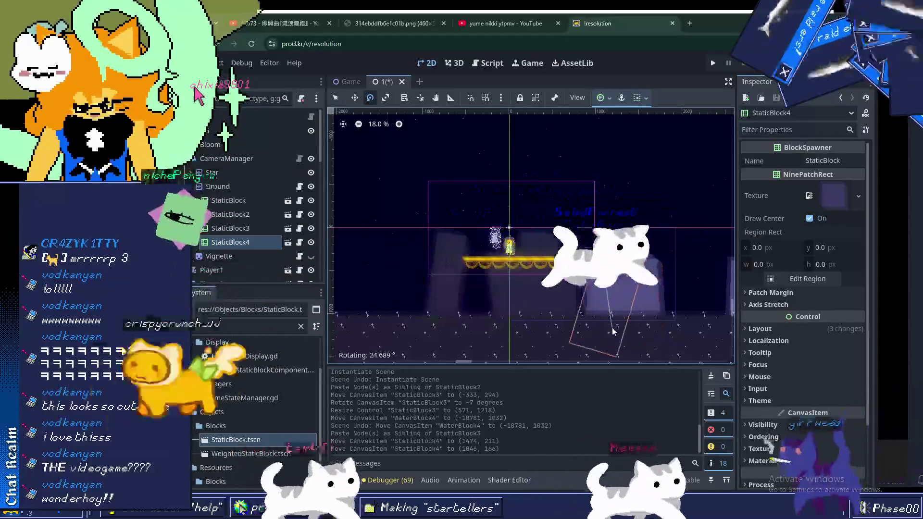
{"action": "left_click_drag", "start_coordinate": [644, 310], "coordinate": [645, 226]}
{"action": "key", "text": "q"}
{"action": "left_click", "coordinate": [645, 226]}
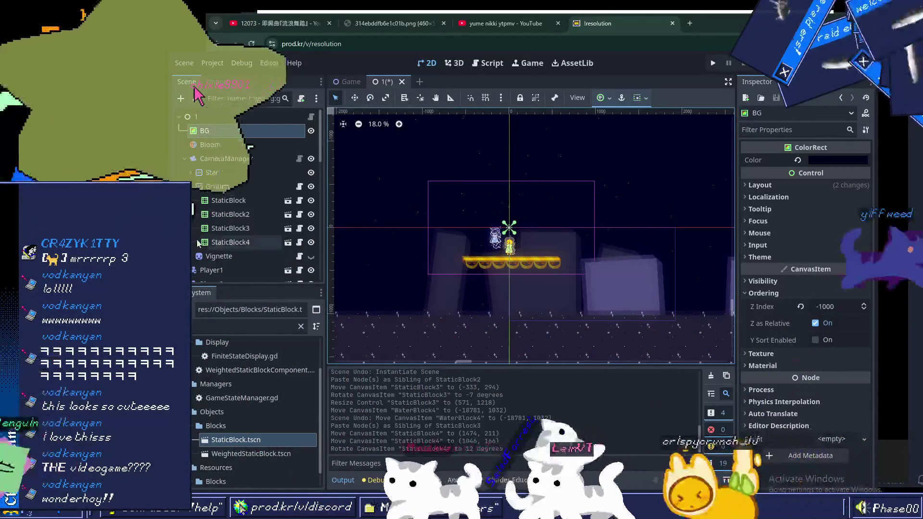
Paste StaticBlock5, tilt it -5 degrees and enlarge it into a taller pillar.
{"action": "key", "text": "ctrl+v"}
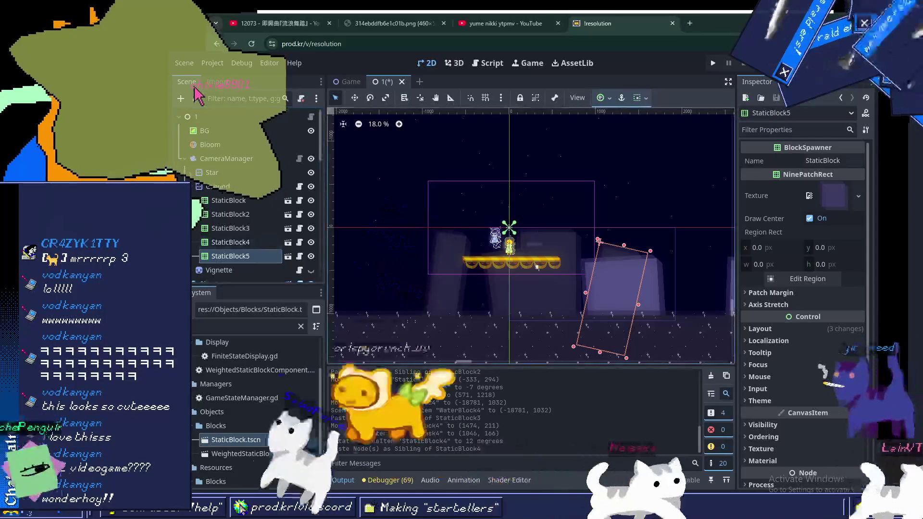
{"action": "key", "text": "e"}
{"action": "mouse_move", "coordinate": [645, 328]}
{"action": "left_mouse_down"}
{"action": "mouse_move", "coordinate": [629, 267]}
{"action": "mouse_move", "coordinate": [411, 271]}
{"action": "mouse_move", "coordinate": [404, 217]}
{"action": "left_mouse_up"}
{"action": "key", "text": "w"}
{"action": "left_click", "coordinate": [407, 261]}
{"action": "key", "text": "ctrl+z"}
{"action": "left_click", "coordinate": [408, 281]}
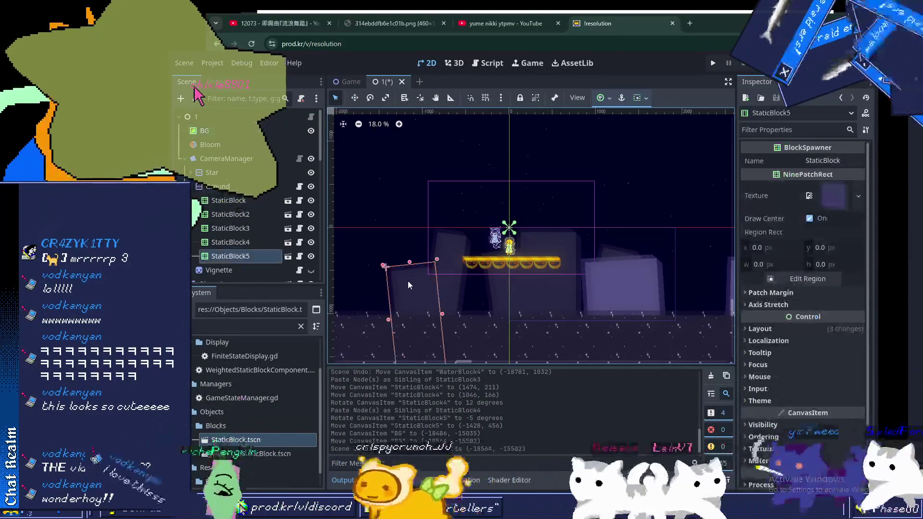
{"action": "left_click_drag", "start_coordinate": [383, 266], "coordinate": [339, 149]}
{"action": "scroll", "coordinate": [462, 202], "scroll_direction": "down", "scroll_amount": 8}
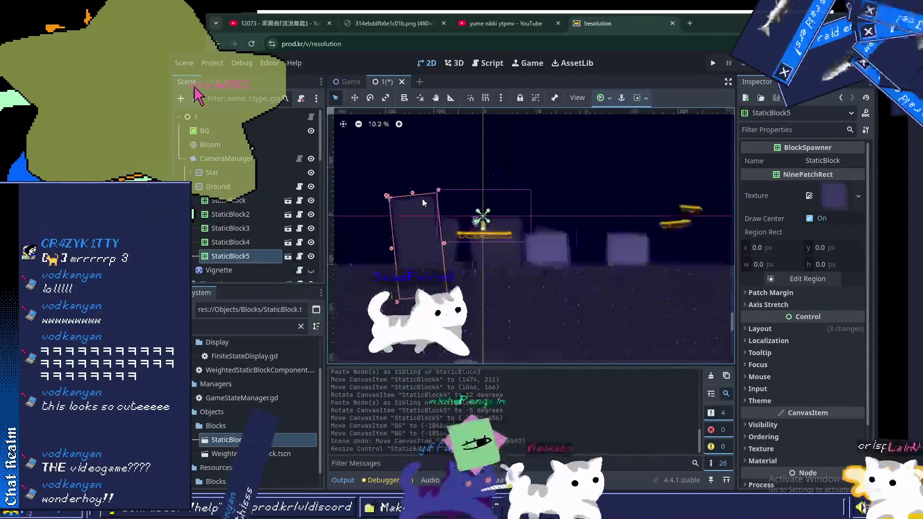
{"action": "scroll", "coordinate": [543, 289], "scroll_direction": "down", "scroll_amount": 5}
{"action": "left_click", "coordinate": [558, 347]}
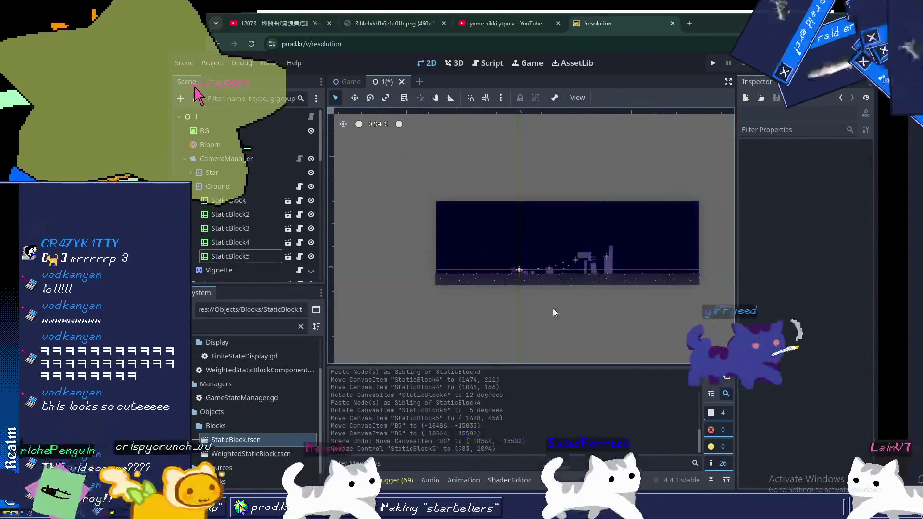
{"action": "scroll", "coordinate": [468, 243], "scroll_direction": "up", "scroll_amount": 15}
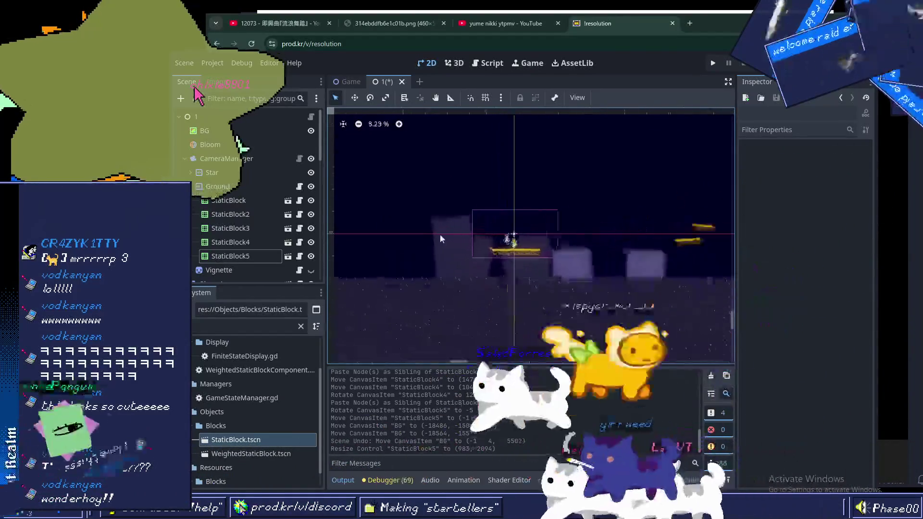
{"action": "scroll", "coordinate": [620, 248], "scroll_direction": "down", "scroll_amount": 3}
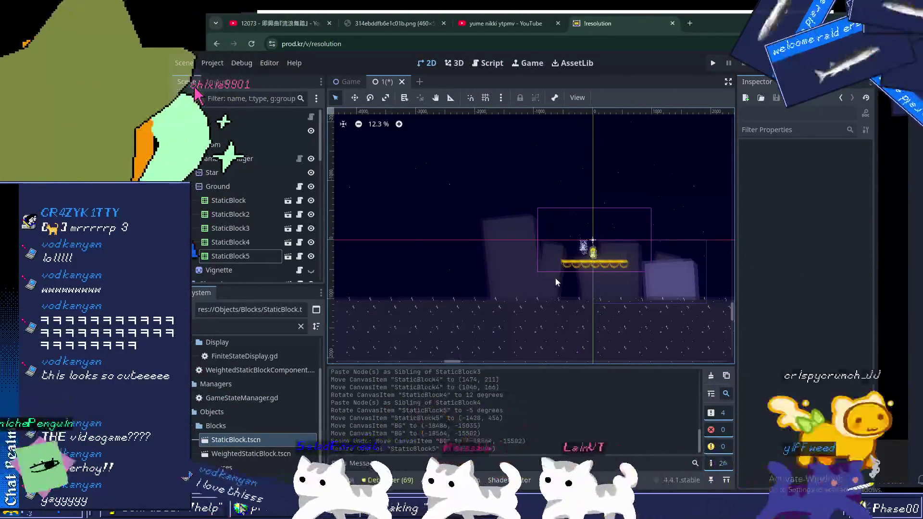
Duplicate StaticBlock5 as StaticBlock6, move it to the level's left, tilt and enlarge it.
{"action": "left_click", "coordinate": [519, 265]}
{"action": "key", "text": "ctrl+d"}
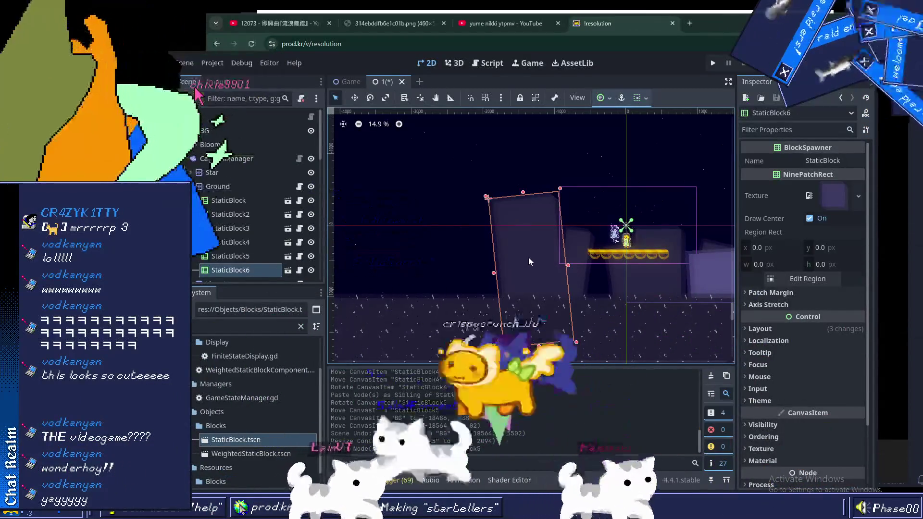
{"action": "mouse_move", "coordinate": [529, 258]}
{"action": "left_mouse_down"}
{"action": "mouse_move", "coordinate": [448, 257]}
{"action": "mouse_move", "coordinate": [445, 267]}
{"action": "left_mouse_up"}
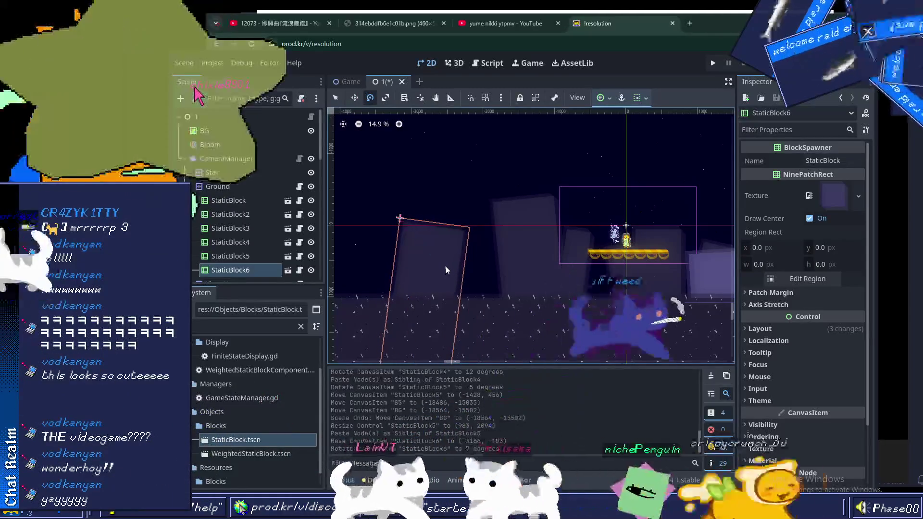
{"action": "key", "text": "q"}
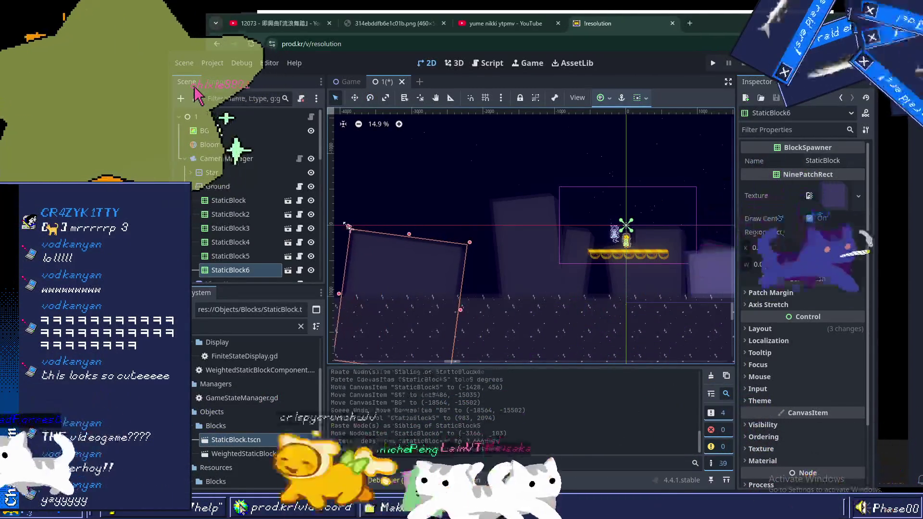
{"action": "scroll", "coordinate": [368, 221], "scroll_direction": "down", "scroll_amount": 2}
{"action": "mouse_move", "coordinate": [370, 227]}
{"action": "left_mouse_down"}
{"action": "mouse_move", "coordinate": [421, 239]}
{"action": "mouse_move", "coordinate": [406, 233]}
{"action": "left_mouse_up"}
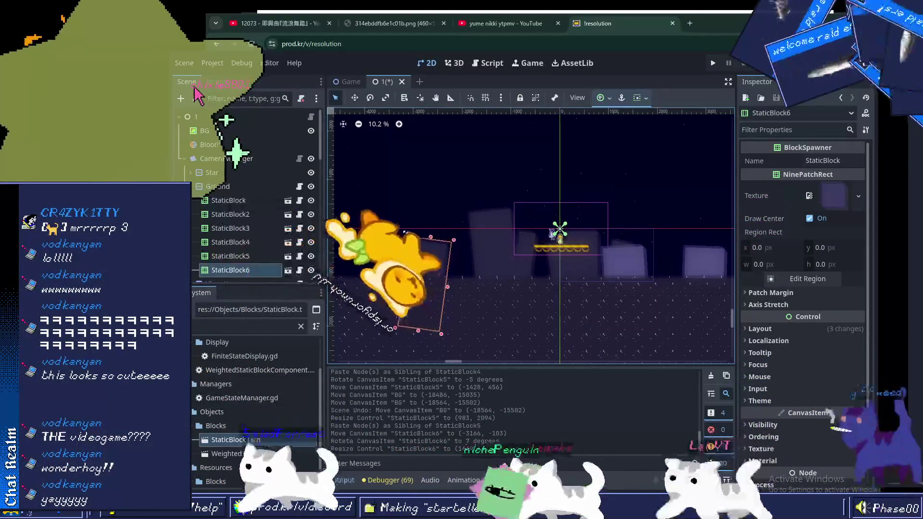
{"action": "scroll", "coordinate": [621, 244], "scroll_direction": "up", "scroll_amount": 3}
Paste StaticBlock7 and tilt it about -23 degrees, sized 1132 by 2346.
{"action": "key", "text": "ctrl+shift+v"}
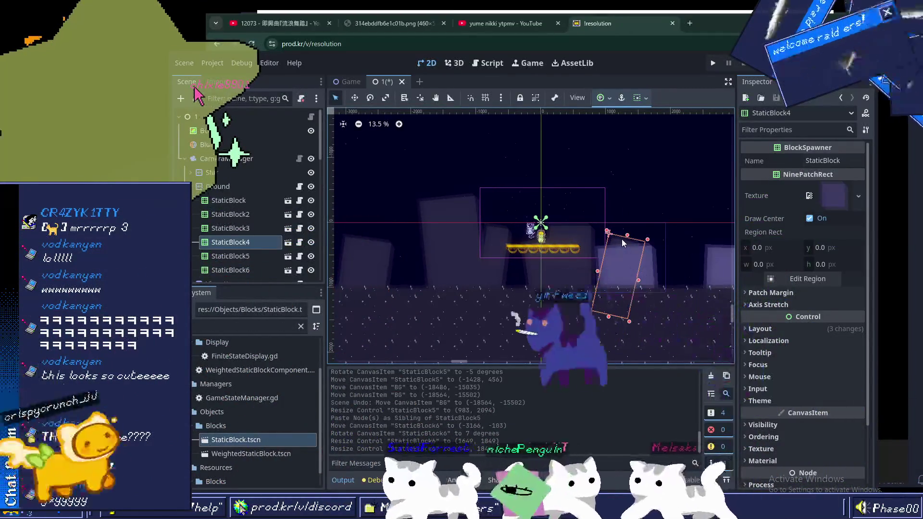
{"action": "key", "text": "e"}
{"action": "mouse_move", "coordinate": [623, 241]}
{"action": "left_mouse_down"}
{"action": "mouse_move", "coordinate": [642, 239]}
{"action": "mouse_move", "coordinate": [647, 248]}
{"action": "mouse_move", "coordinate": [629, 207]}
{"action": "mouse_move", "coordinate": [686, 173]}
{"action": "left_mouse_up"}
{"action": "key", "text": "q"}
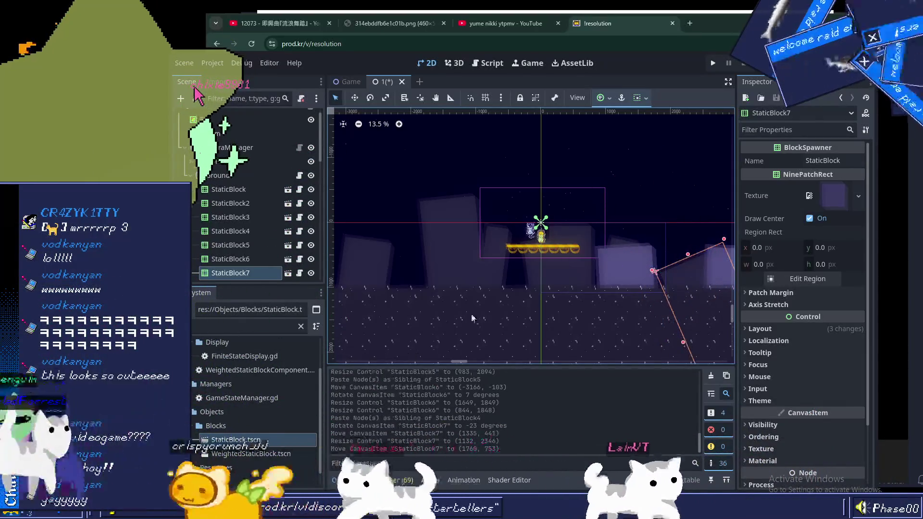
{"action": "scroll", "coordinate": [255, 411], "scroll_direction": "down", "scroll_amount": 1}
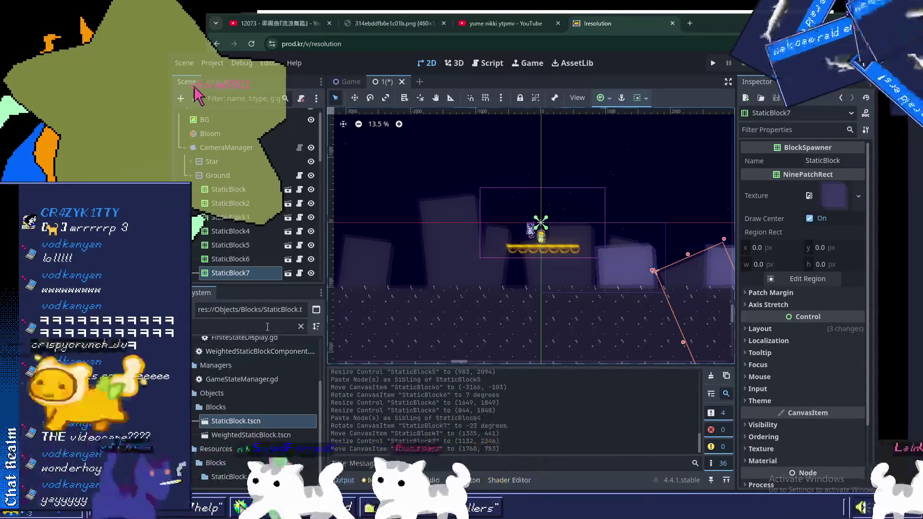
{"action": "left_click", "coordinate": [270, 326]}
Add a OneWayBlock platform, stretch it wider, tilt it about 7 degrees and position it.
{"action": "type", "text": "wa"}
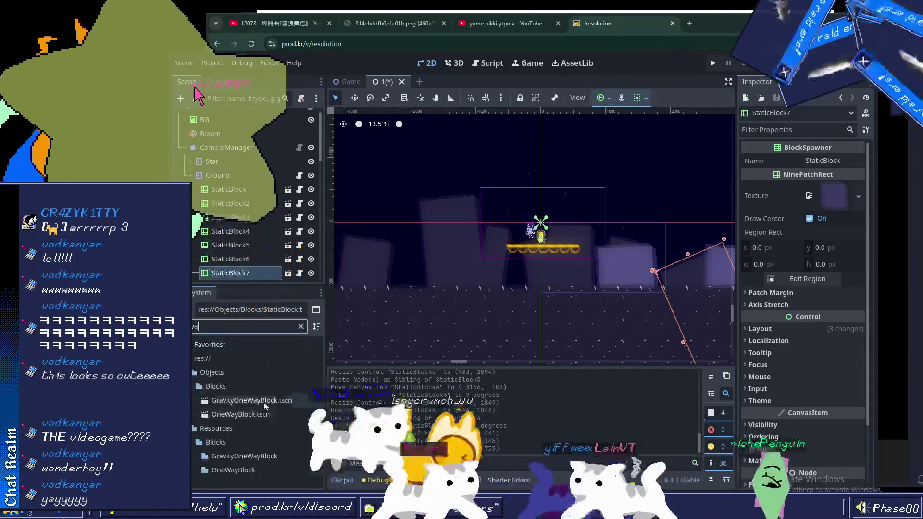
{"action": "left_click_drag", "start_coordinate": [257, 413], "coordinate": [258, 178]}
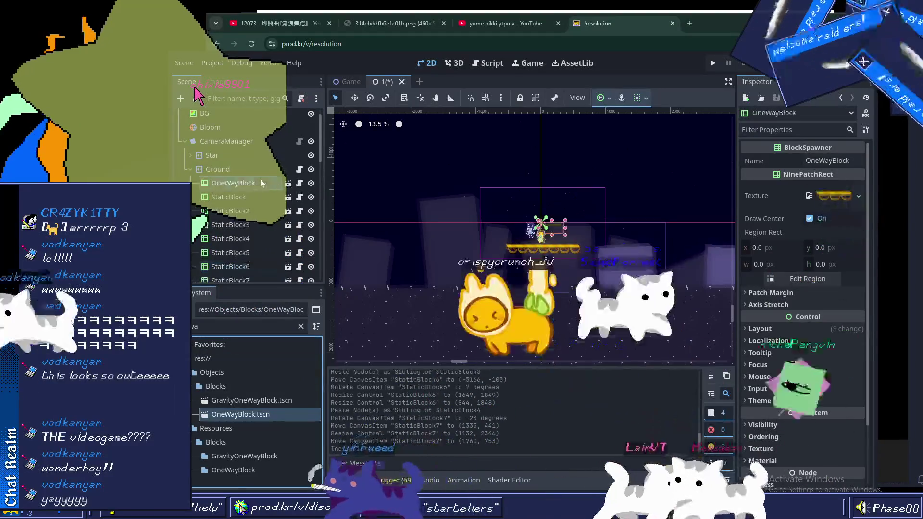
{"action": "mouse_move", "coordinate": [565, 234]}
{"action": "left_mouse_down"}
{"action": "mouse_move", "coordinate": [654, 235]}
{"action": "mouse_move", "coordinate": [671, 166]}
{"action": "mouse_move", "coordinate": [676, 191]}
{"action": "left_mouse_up"}
{"action": "scroll", "coordinate": [675, 187], "scroll_direction": "up", "scroll_amount": 4}
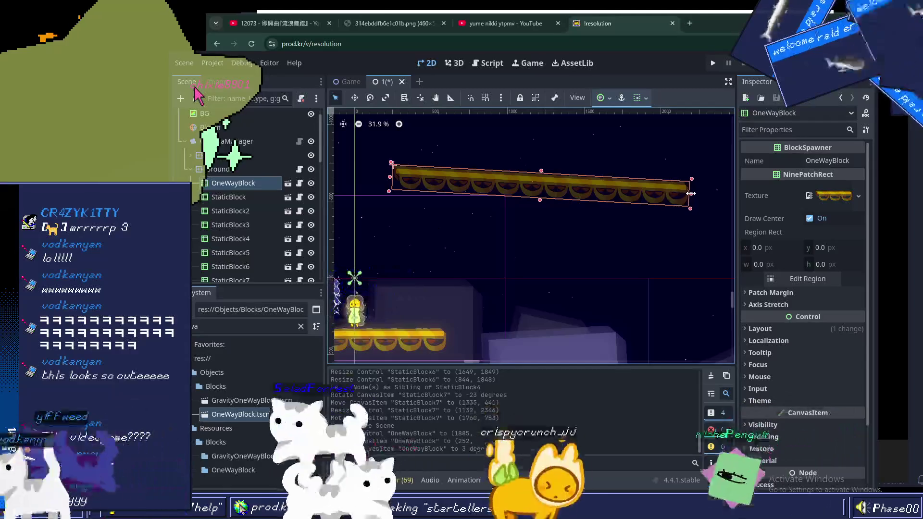
{"action": "scroll", "coordinate": [678, 195], "scroll_direction": "down", "scroll_amount": 3}
{"action": "mouse_move", "coordinate": [675, 197]}
{"action": "left_mouse_down"}
{"action": "mouse_move", "coordinate": [712, 227]}
{"action": "mouse_move", "coordinate": [690, 207]}
{"action": "mouse_move", "coordinate": [697, 218]}
{"action": "mouse_move", "coordinate": [695, 158]}
{"action": "mouse_move", "coordinate": [535, 127]}
{"action": "mouse_move", "coordinate": [459, 153]}
{"action": "left_mouse_up"}
Copy-paste three more tilted platforms, up to OneWayBlock4, placing them at different spots.
{"action": "key", "text": "ctrl+c"}
{"action": "key", "text": "ctrl+v"}
{"action": "key", "text": "w"}
{"action": "key", "text": "q"}
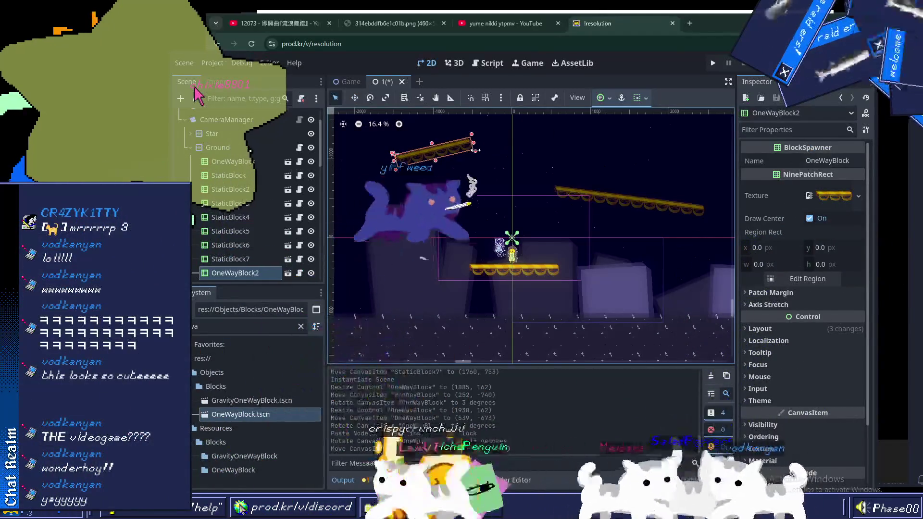
{"action": "scroll", "coordinate": [502, 219], "scroll_direction": "down", "scroll_amount": 4}
{"action": "key", "text": "ctrl+c"}
{"action": "key", "text": "ctrl+v"}
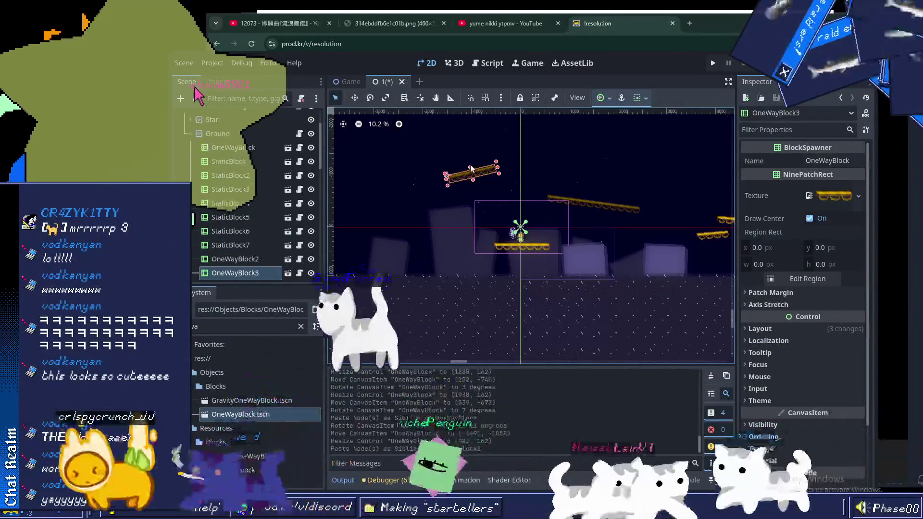
{"action": "left_click_drag", "start_coordinate": [354, 201], "coordinate": [356, 201]}
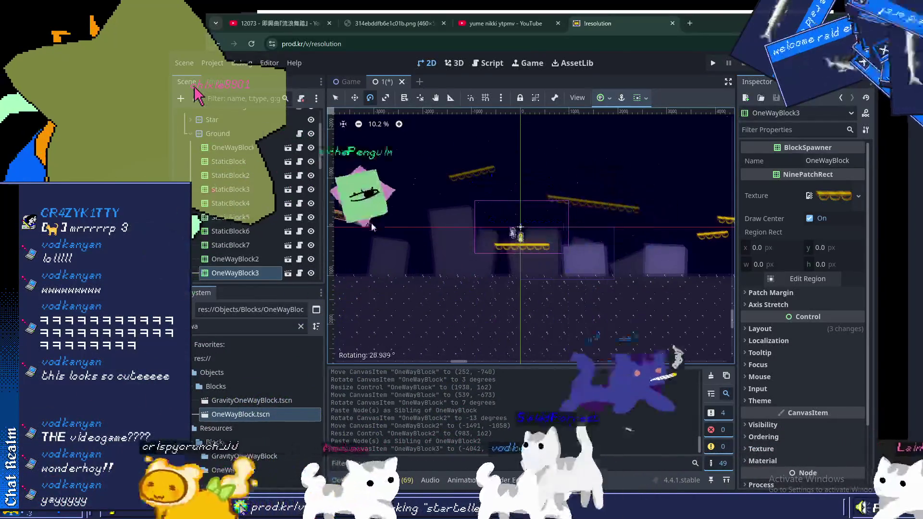
{"action": "scroll", "coordinate": [431, 217], "scroll_direction": "up", "scroll_amount": 1}
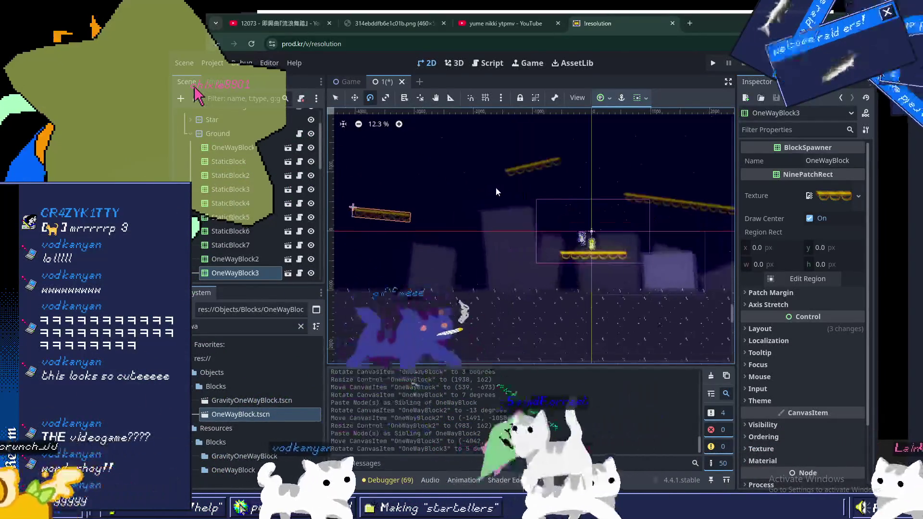
{"action": "key", "text": "w"}
{"action": "left_click_drag", "start_coordinate": [397, 215], "coordinate": [402, 214]}
Run the game on the 1-1 save file, run and jump across the floating platforms, then quit.
{"action": "key", "text": "F5"}
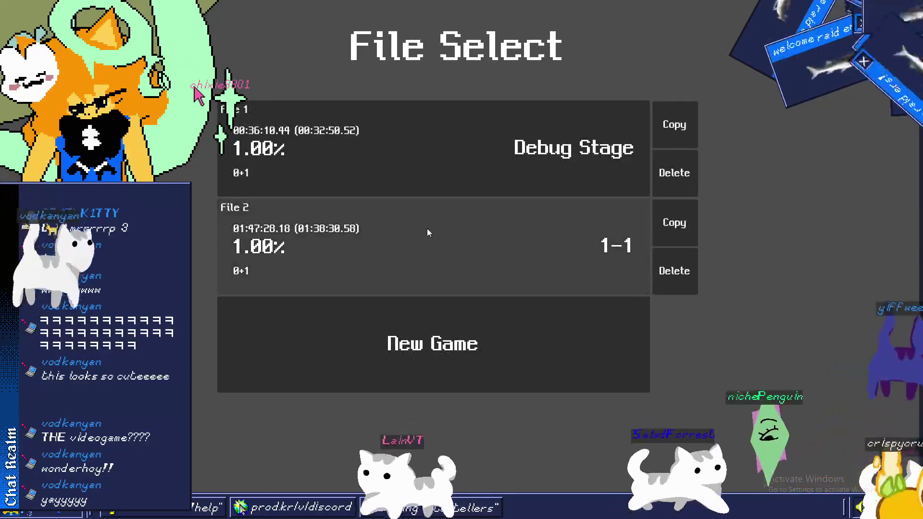
{"action": "left_click", "coordinate": [427, 228]}
{"action": "key", "text": "Right"}
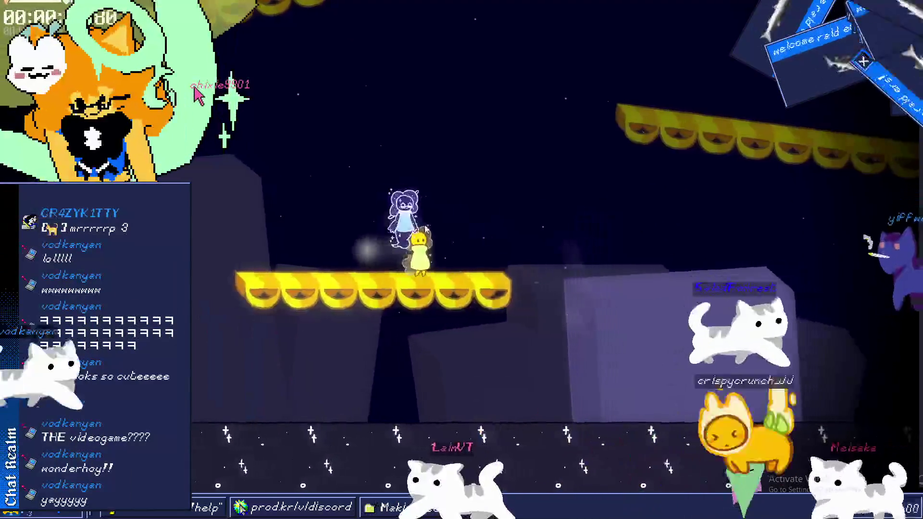
{"action": "key", "text": "space"}
{"action": "key", "text": "Right"}
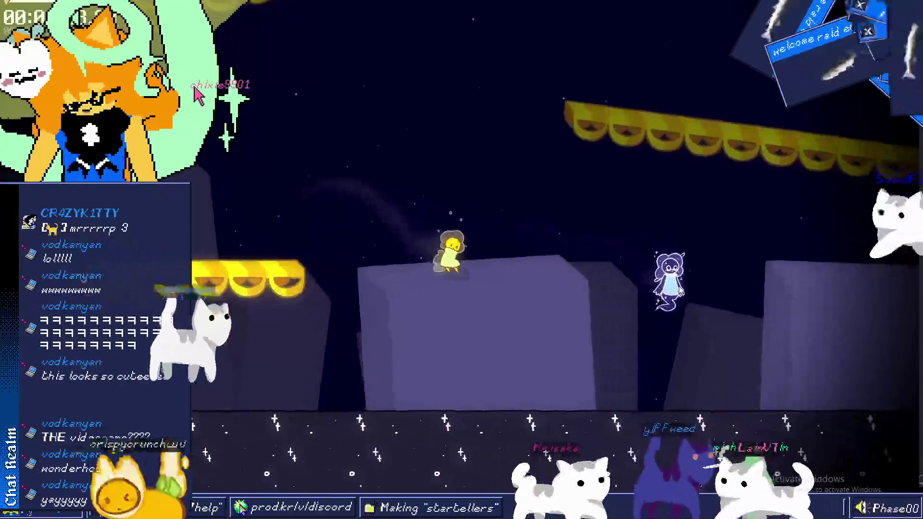
{"action": "key", "text": "Right"}
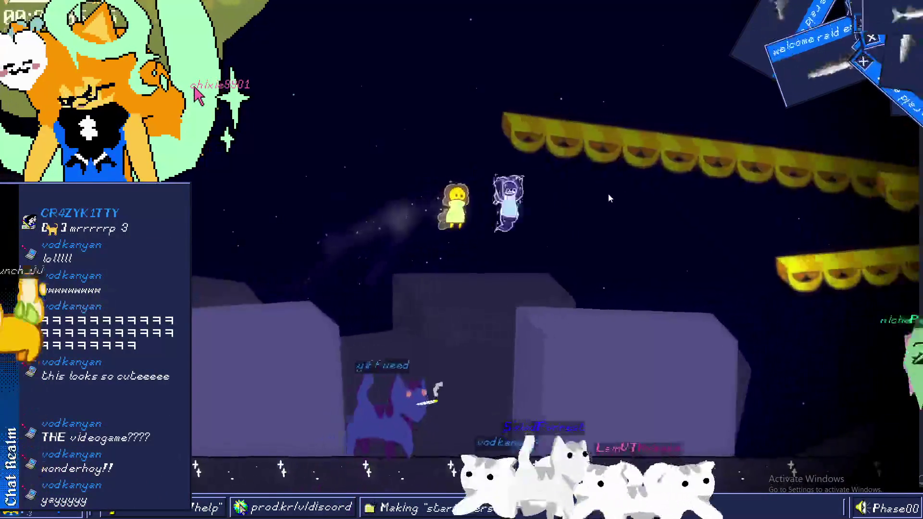
{"action": "key", "text": "Left"}
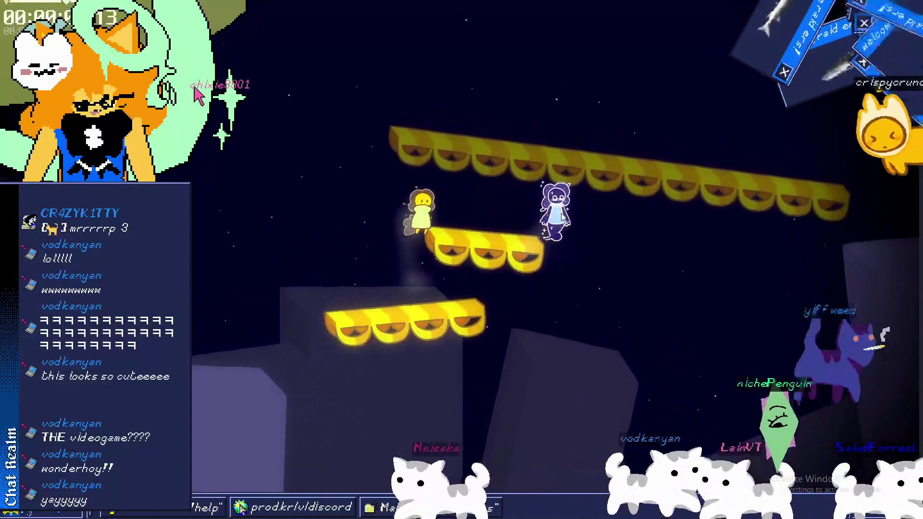
{"action": "key", "text": "Right"}
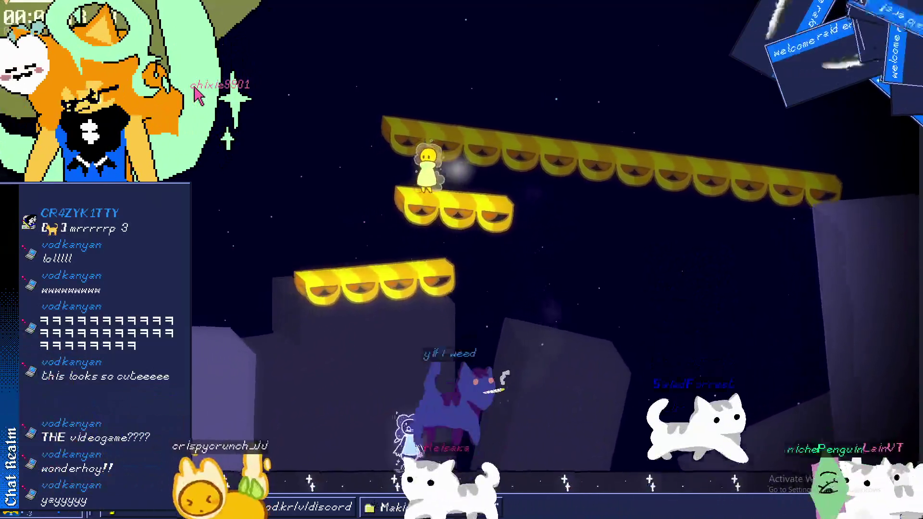
{"action": "key", "text": "Left"}
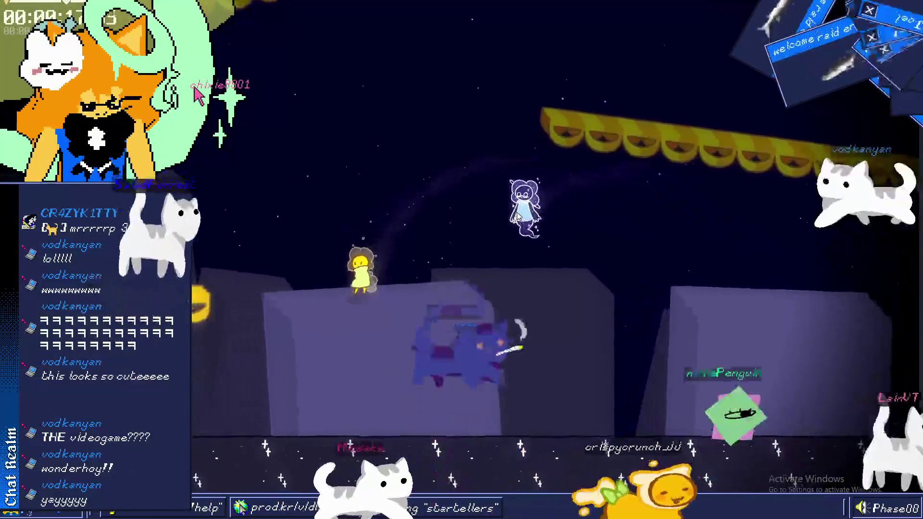
{"action": "key", "text": "F8"}
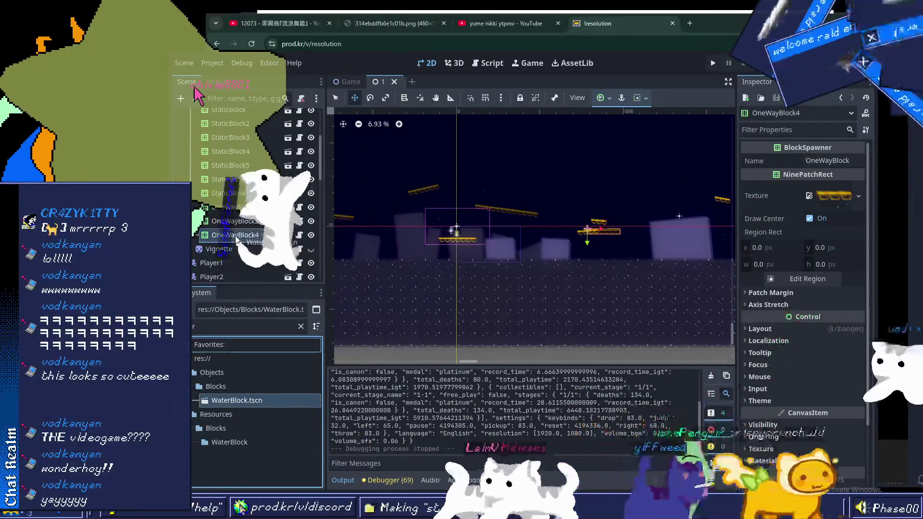
Add the WaterBlock scene, stretch it to 13423 by 2728 along the ground, then save and run.
{"action": "left_click_drag", "start_coordinate": [237, 241], "coordinate": [408, 251]}
{"action": "key", "text": "ctrl+z"}
{"action": "mouse_move", "coordinate": [240, 400]}
{"action": "left_mouse_down"}
{"action": "mouse_move", "coordinate": [224, 234]}
{"action": "mouse_move", "coordinate": [249, 228]}
{"action": "left_mouse_up"}
{"action": "scroll", "coordinate": [470, 235], "scroll_direction": "up", "scroll_amount": 2}
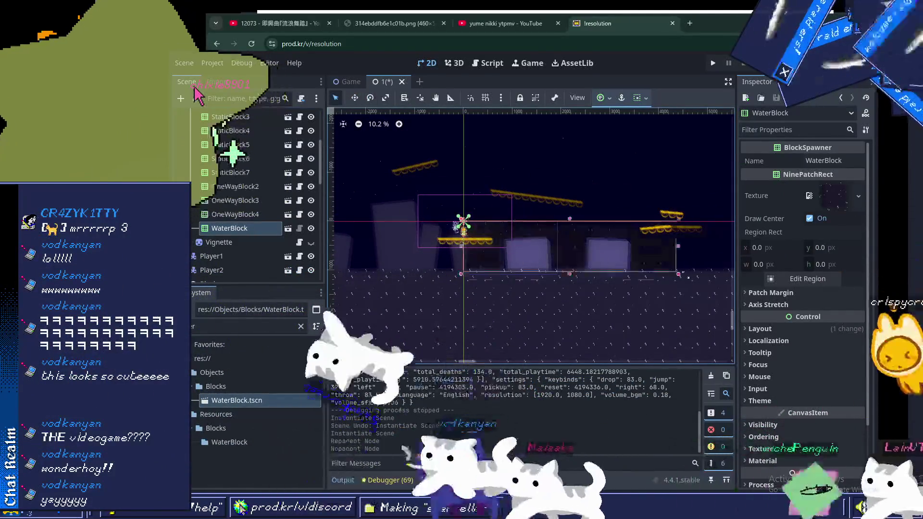
{"action": "scroll", "coordinate": [703, 275], "scroll_direction": "down", "scroll_amount": 3}
{"action": "left_click_drag", "start_coordinate": [676, 272], "coordinate": [690, 264]}
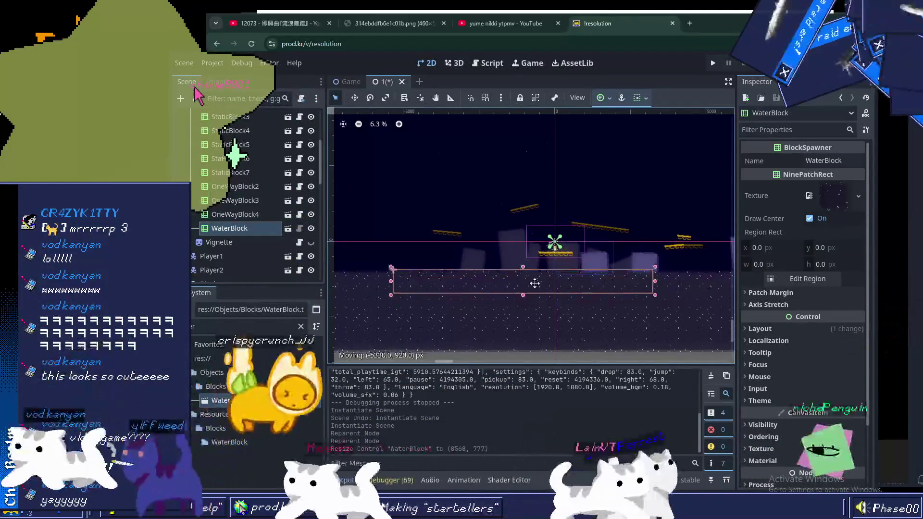
{"action": "left_click_drag", "start_coordinate": [535, 279], "coordinate": [535, 280]}
{"action": "left_click_drag", "start_coordinate": [654, 292], "coordinate": [756, 319]}
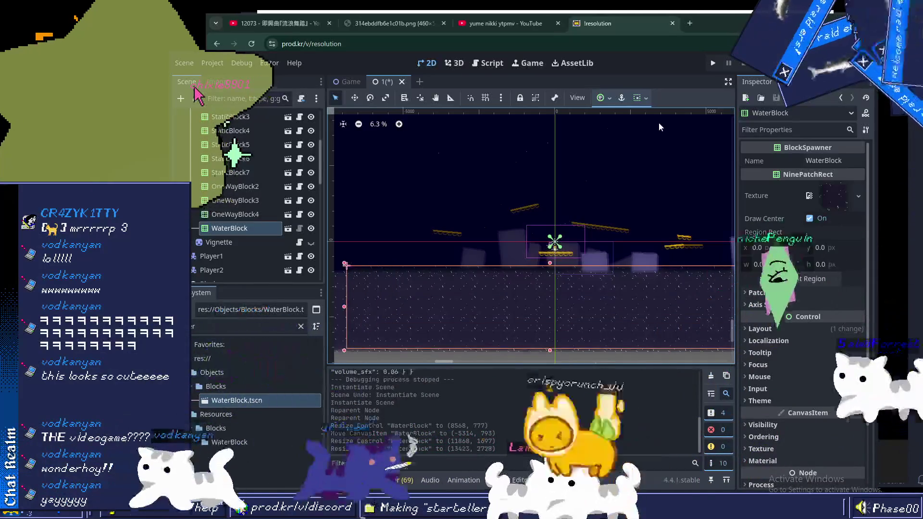
{"action": "left_click", "coordinate": [713, 64]}
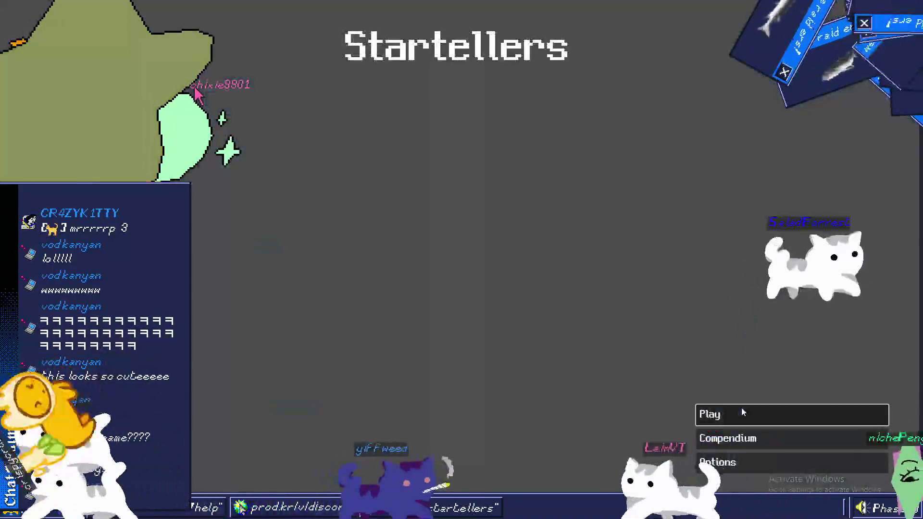
Start a save file and jump the character between the golden platforms and purple blocks.
{"action": "left_click", "coordinate": [742, 412]}
{"action": "left_click", "coordinate": [535, 261]}
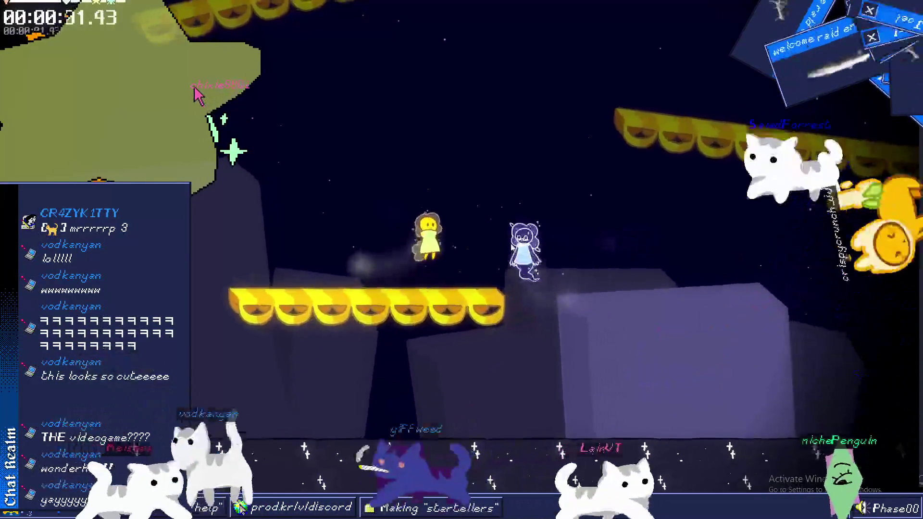
{"action": "key", "text": "space"}
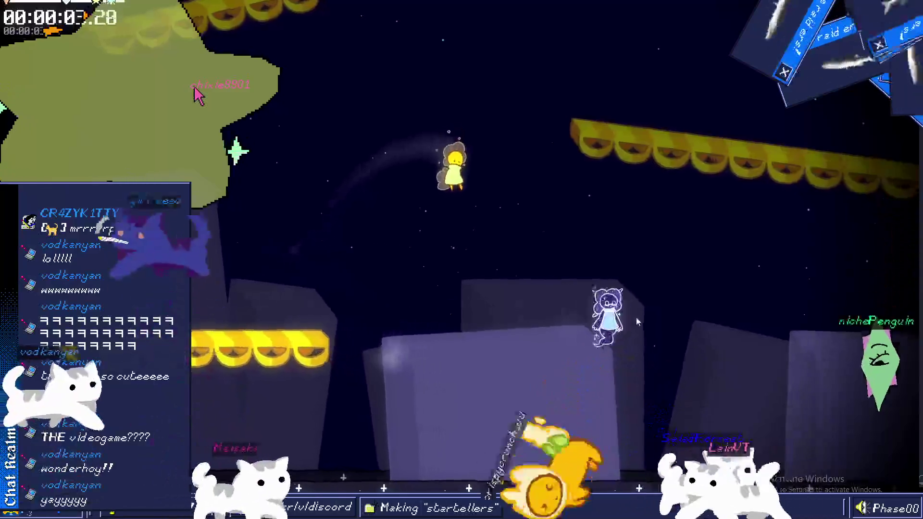
{"action": "key", "text": "space"}
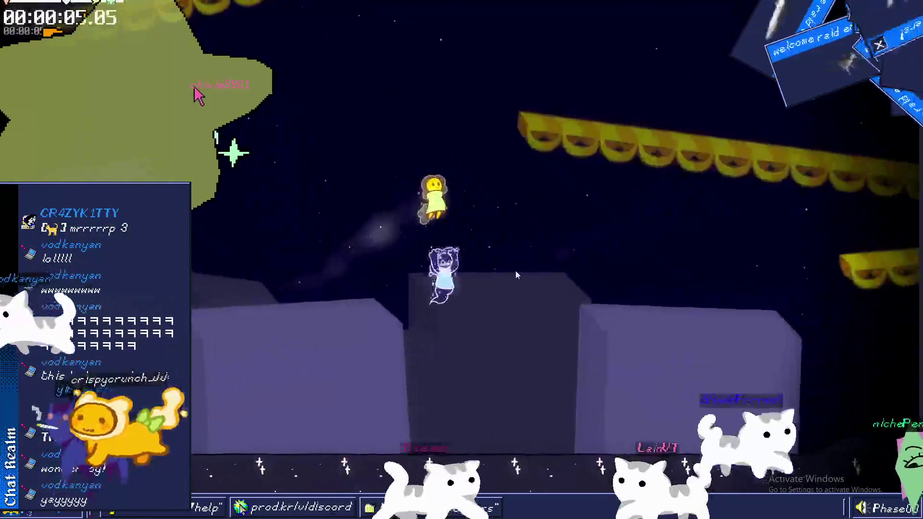
{"action": "key", "text": "space"}
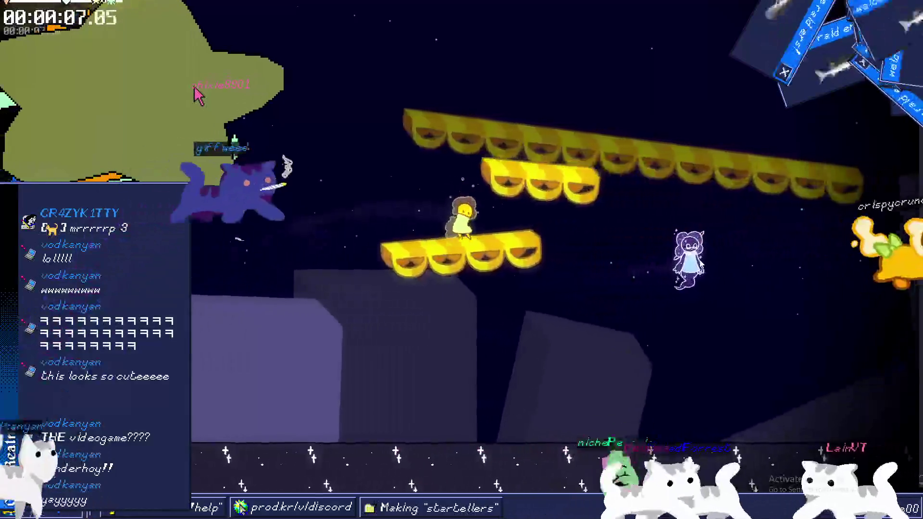
{"action": "key", "text": "space"}
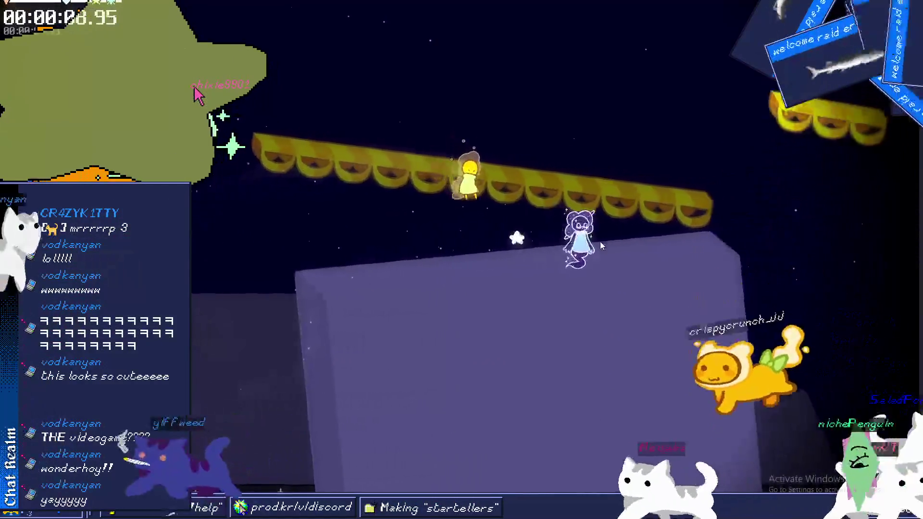
{"action": "key", "text": "Down"}
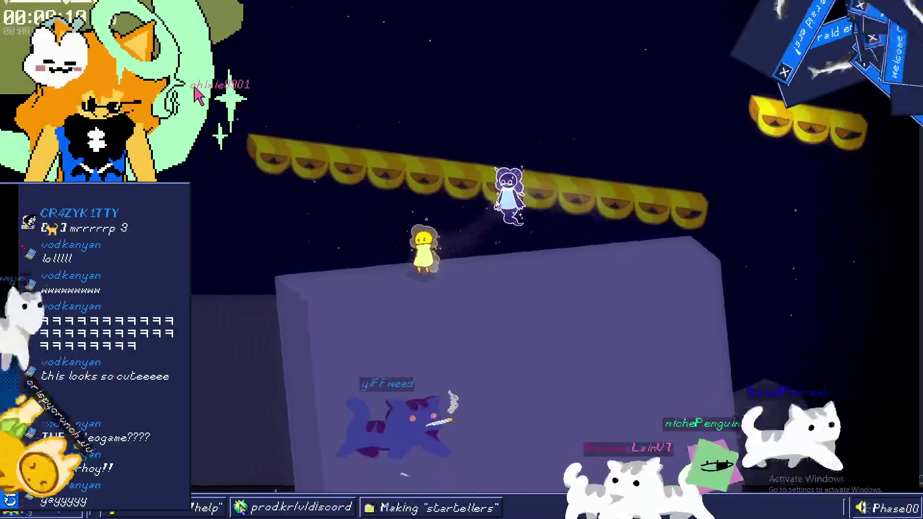
{"action": "key", "text": "space"}
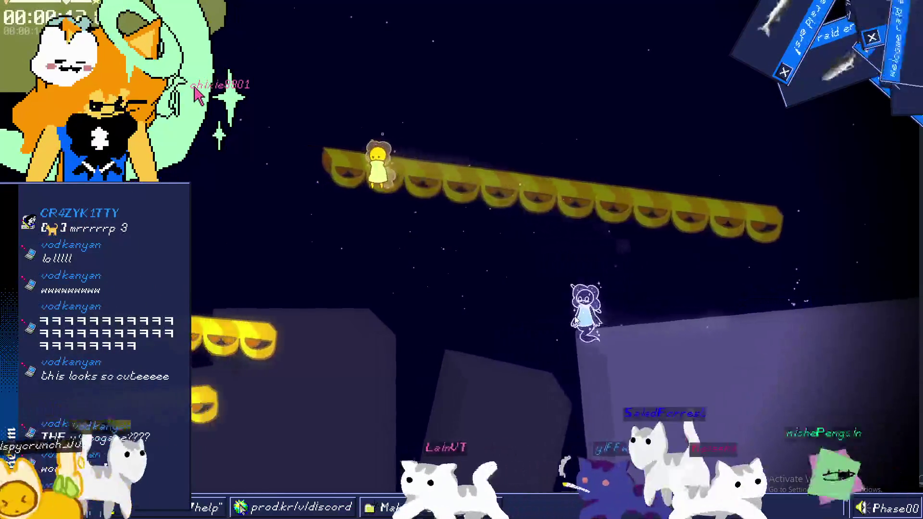
{"action": "key", "text": "Down"}
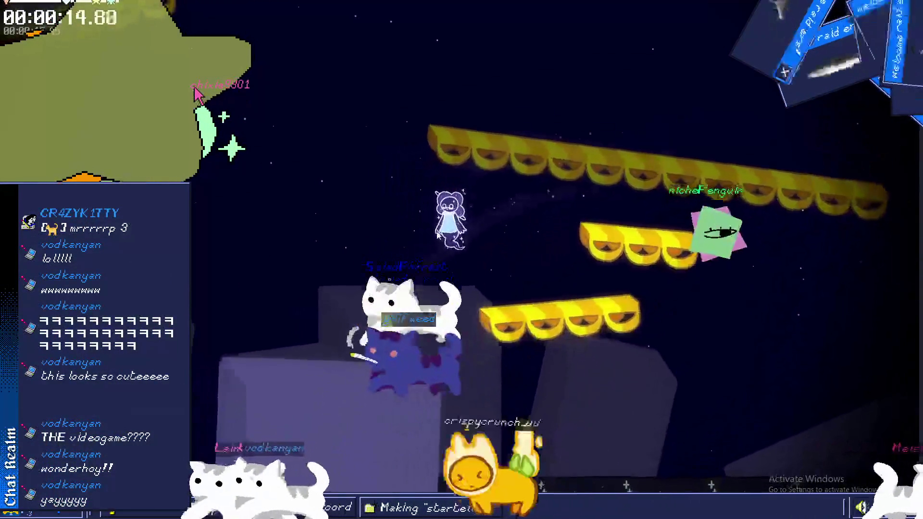
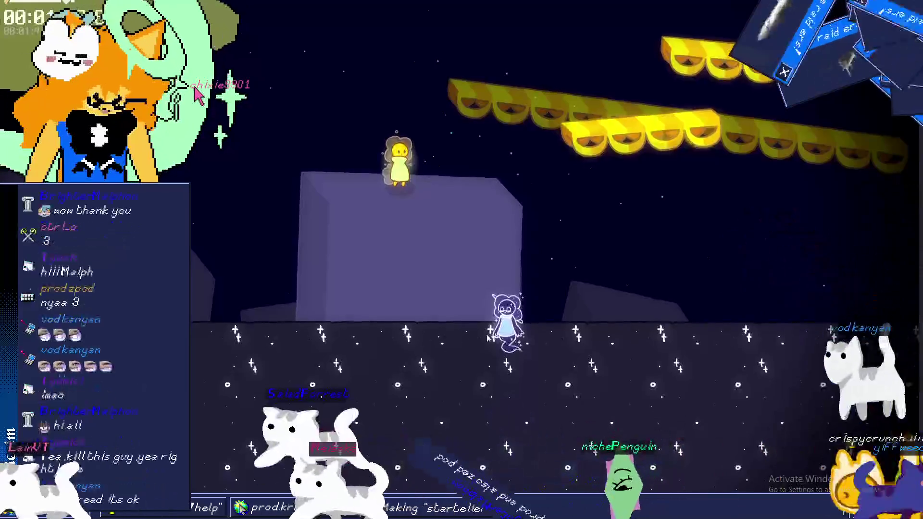
Leave the running game, deselect WaterBlock in the level, and open the StaticBlock scene.
{"action": "key", "text": "alt+Tab"}
{"action": "scroll", "coordinate": [532, 321], "scroll_direction": "down", "scroll_amount": 1}
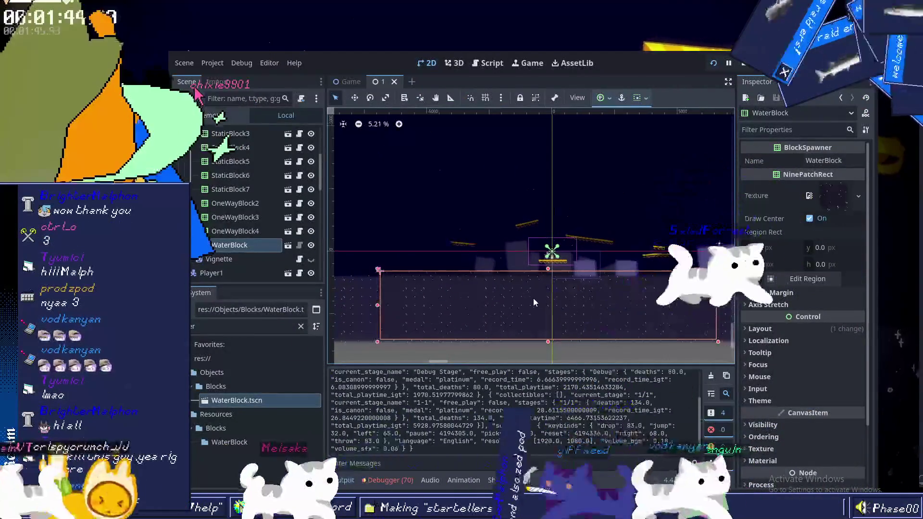
{"action": "left_click", "coordinate": [634, 351]}
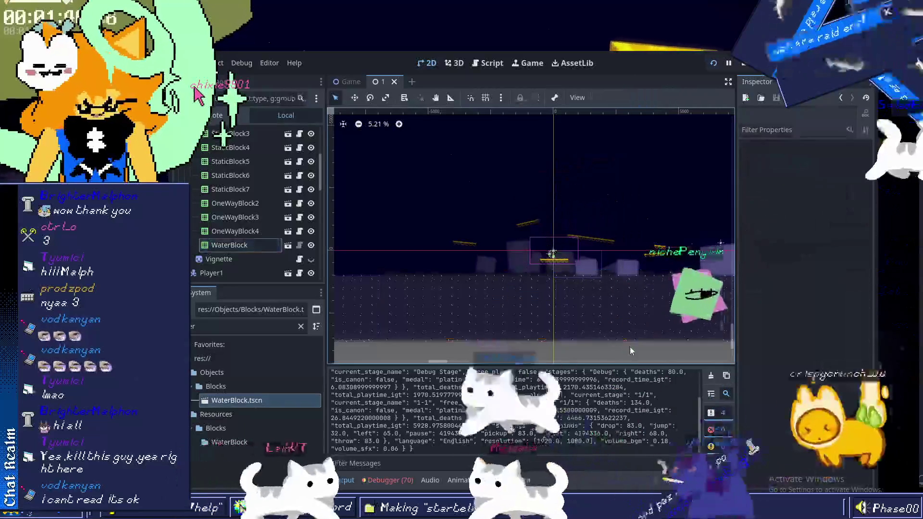
{"action": "scroll", "coordinate": [572, 227], "scroll_direction": "up", "scroll_amount": 3}
{"action": "scroll", "coordinate": [575, 242], "scroll_direction": "up", "scroll_amount": 1}
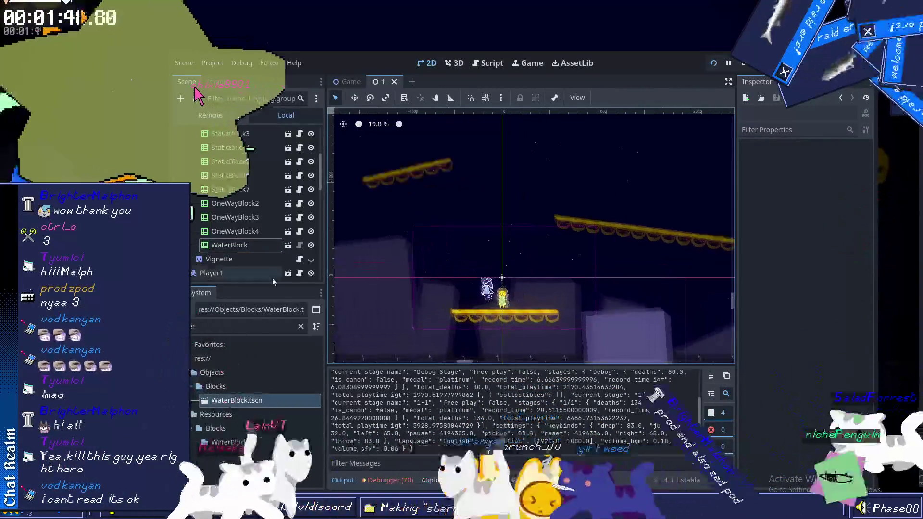
{"action": "left_click", "coordinate": [288, 175]}
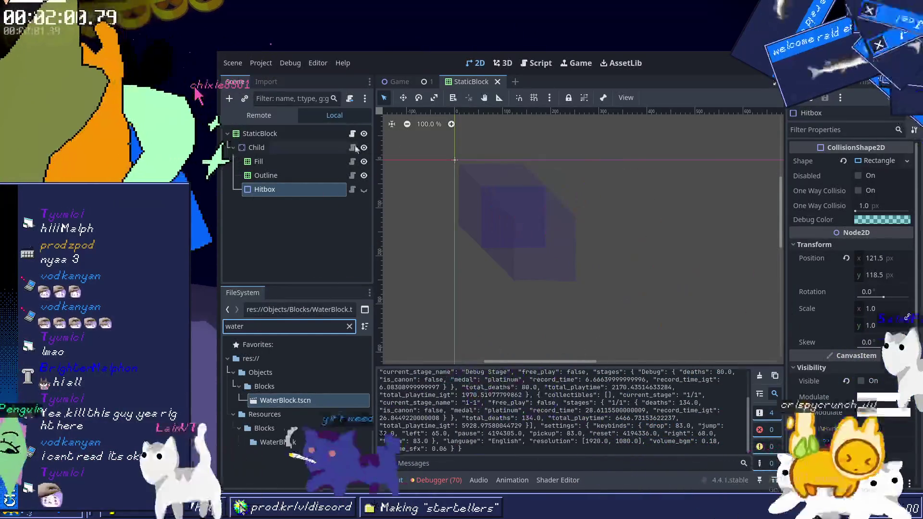
Clear the water filter in FileSystem and reveal the Display folder under res://Components.
{"action": "double_click", "coordinate": [265, 323]}
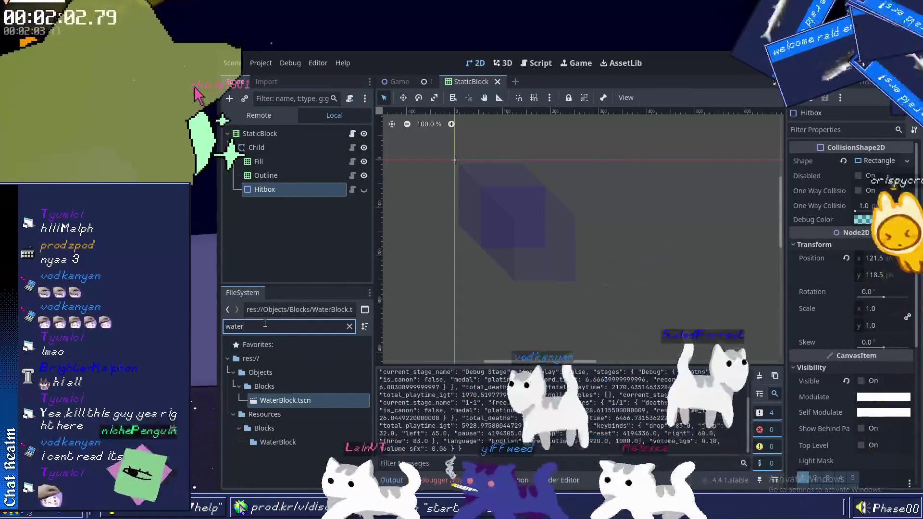
{"action": "key", "text": "BackSpace"}
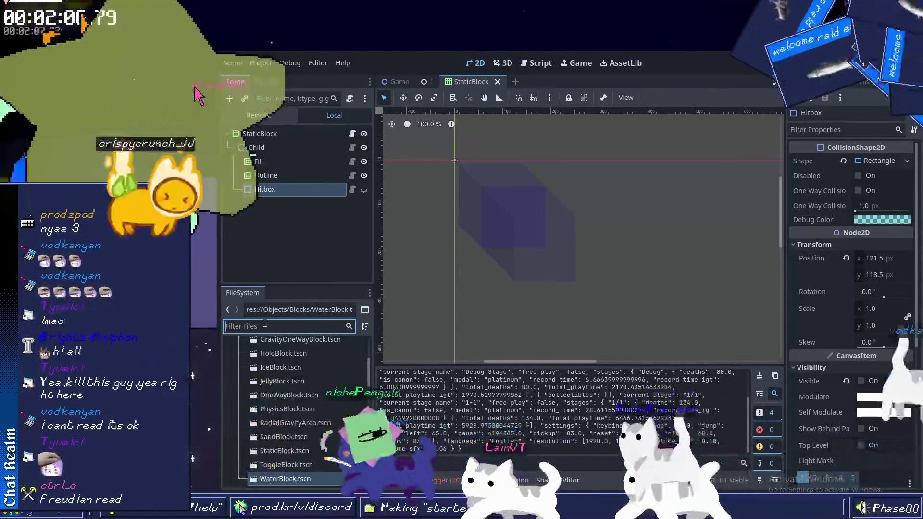
{"action": "scroll", "coordinate": [296, 413], "scroll_direction": "up", "scroll_amount": 3}
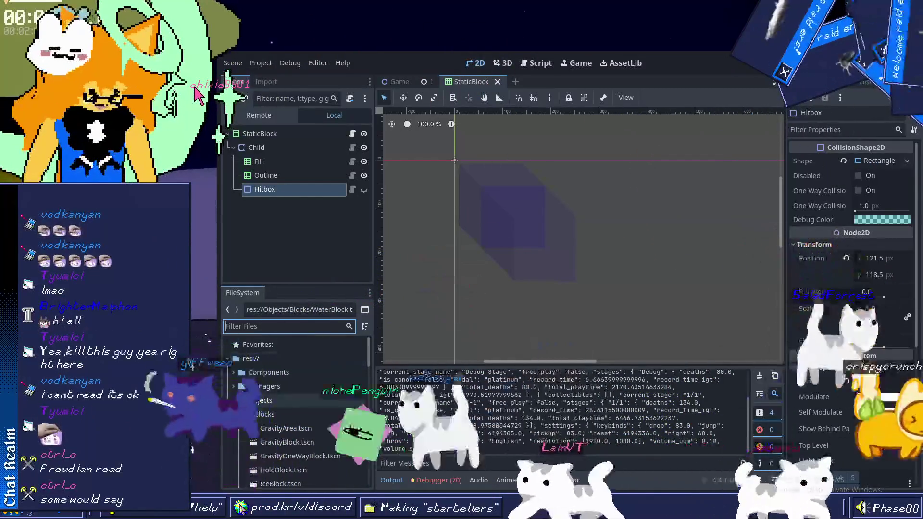
{"action": "left_click", "coordinate": [232, 398]}
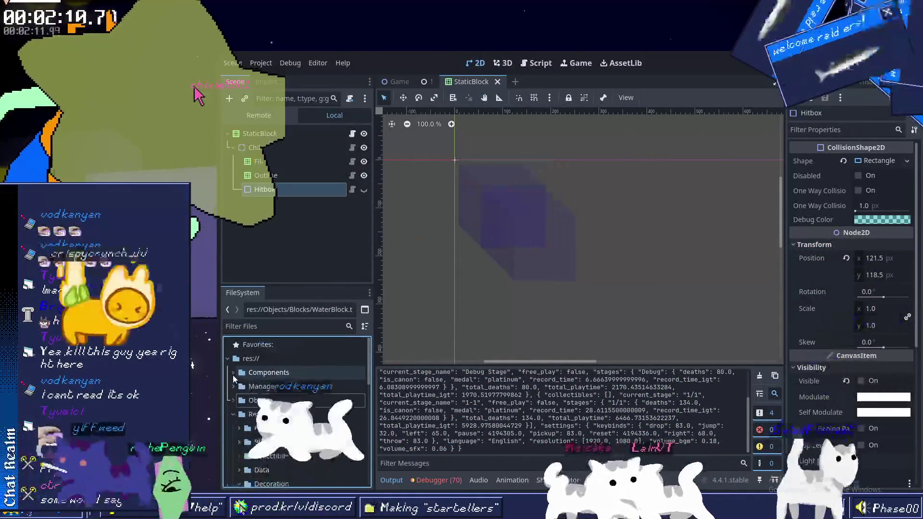
{"action": "left_click", "coordinate": [233, 373]}
{"action": "scroll", "coordinate": [265, 391], "scroll_direction": "down", "scroll_amount": 3}
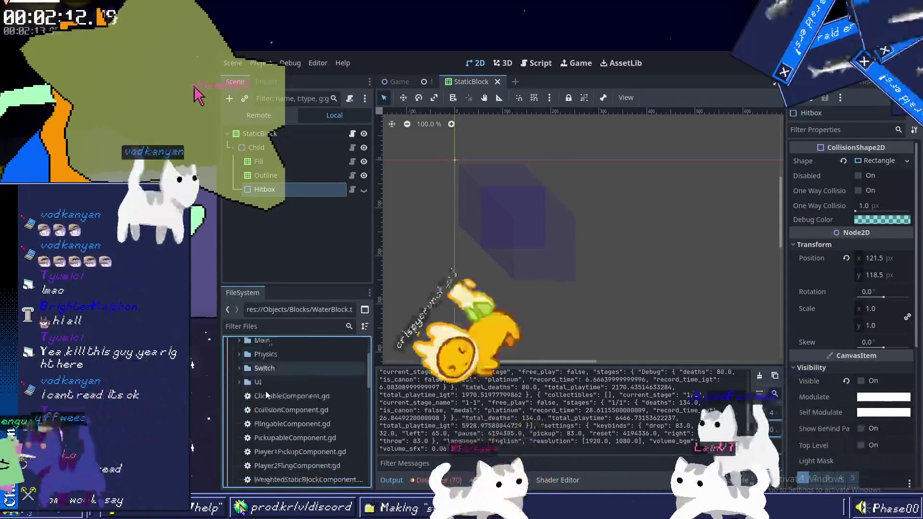
{"action": "scroll", "coordinate": [265, 391], "scroll_direction": "up", "scroll_amount": 2}
{"action": "left_click", "coordinate": [275, 374]}
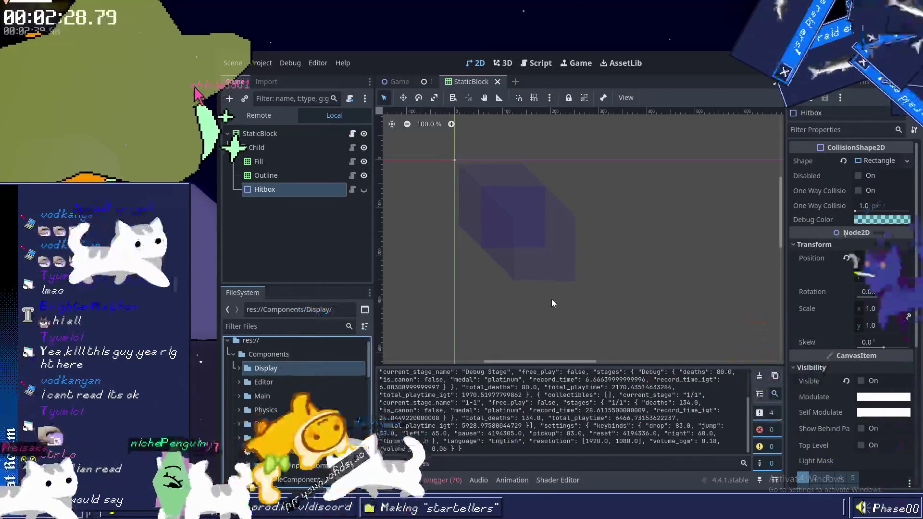
Give FoliageComponent.gd class_name FoliageComponent extending Node2D, save, and drag it under StaticBlock.
{"action": "double_click", "coordinate": [316, 367]}
{"action": "left_click", "coordinate": [296, 426]}
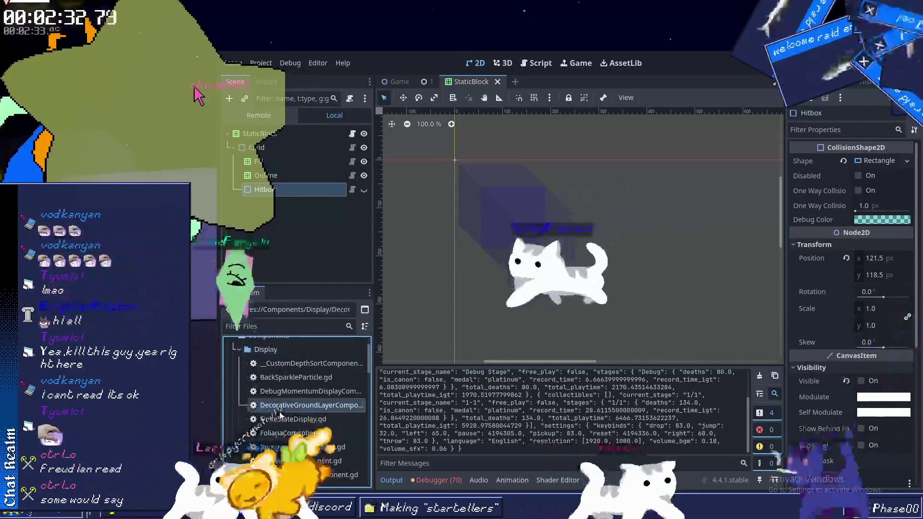
{"action": "double_click", "coordinate": [294, 432]}
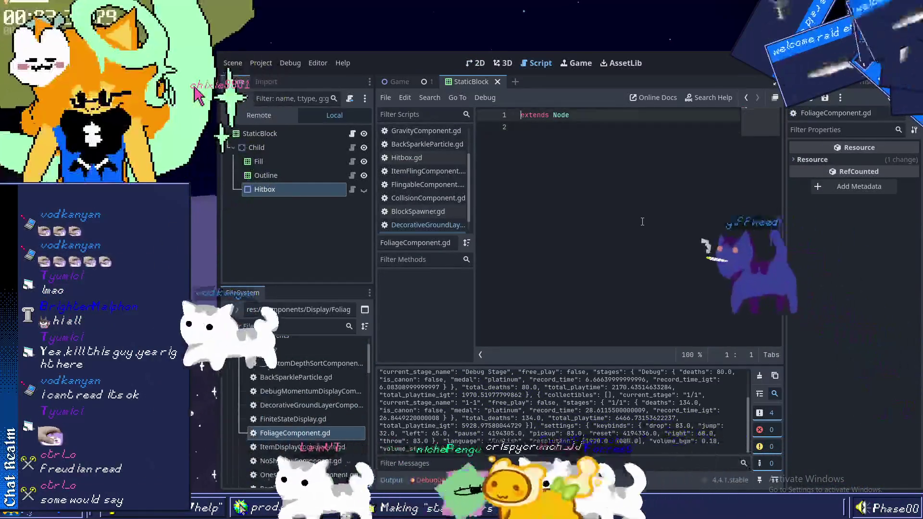
{"action": "type", "text": "class_name Foliage"}
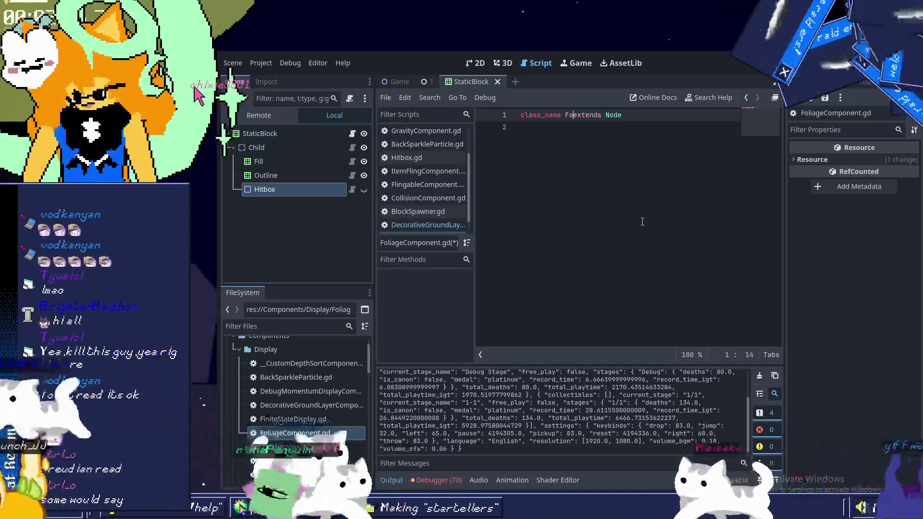
{"action": "type", "text": "Component"}
{"action": "key", "text": "End"}
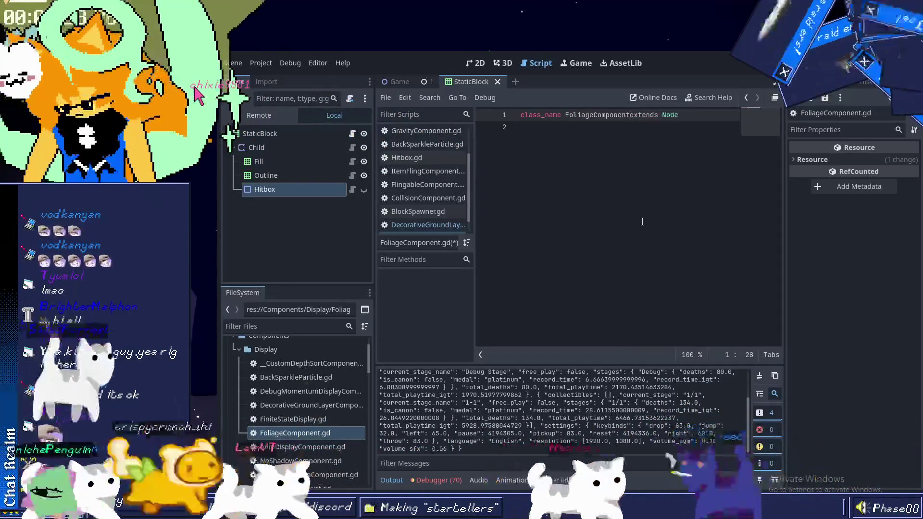
{"action": "type", "text": "D"}
{"action": "key", "text": "ctrl+s"}
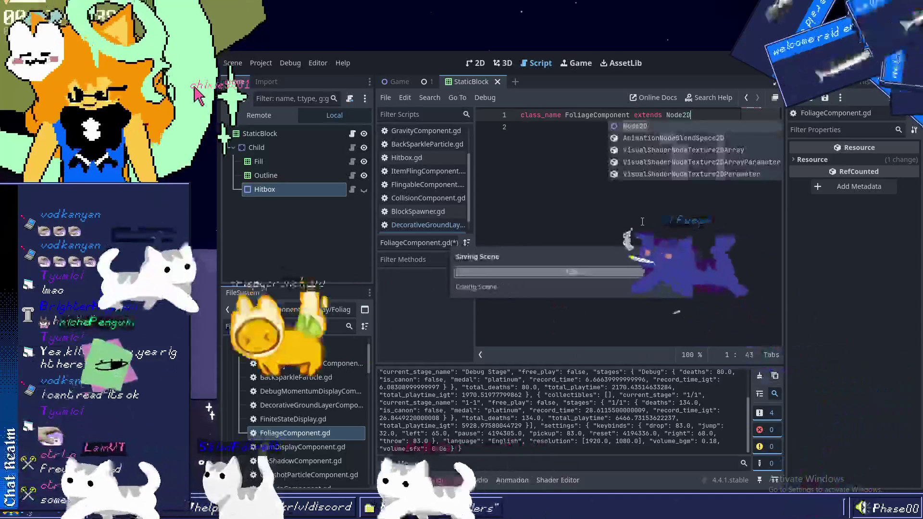
{"action": "left_click", "coordinate": [642, 221]}
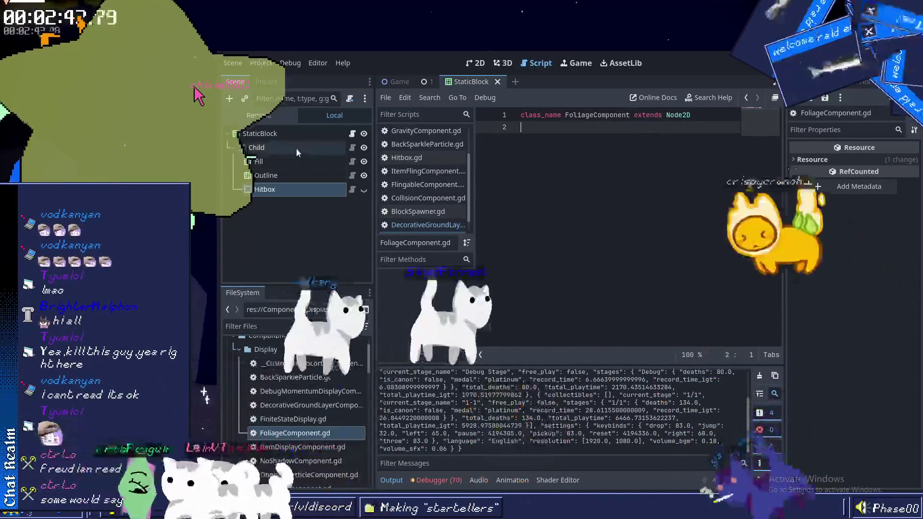
{"action": "left_click", "coordinate": [296, 148]}
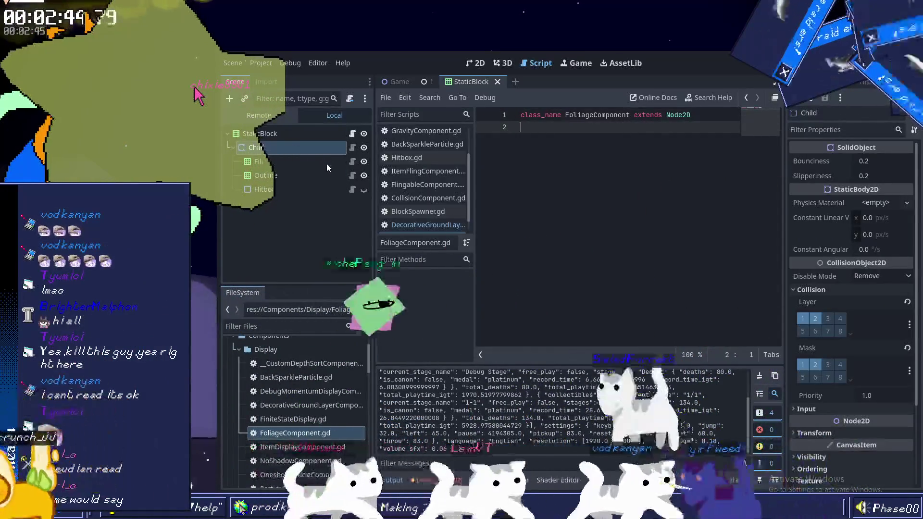
{"action": "mouse_move", "coordinate": [295, 433]}
{"action": "left_mouse_down"}
{"action": "mouse_move", "coordinate": [276, 163]}
{"action": "mouse_move", "coordinate": [235, 203]}
{"action": "left_mouse_up"}
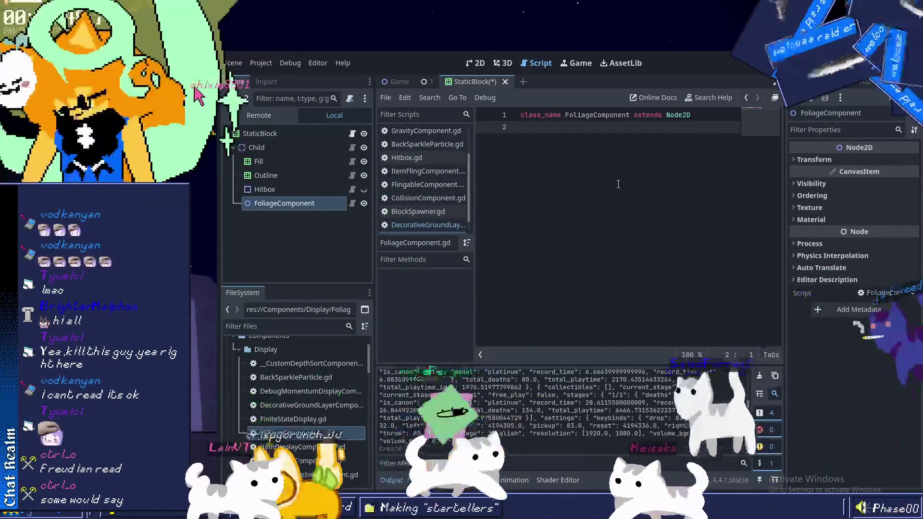
Save the scene and declare var added = false in FoliageComponent.gd.
{"action": "key", "text": "ctrl+s"}
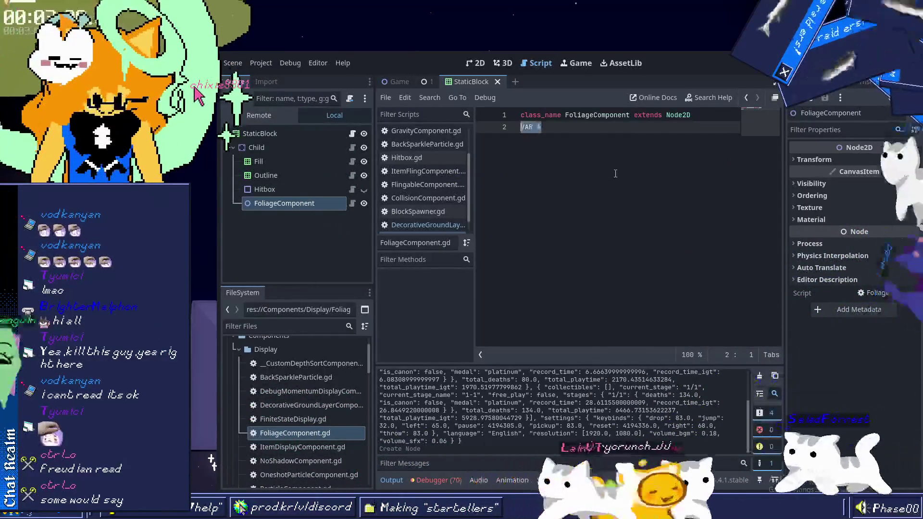
{"action": "type", "text": "dd"}
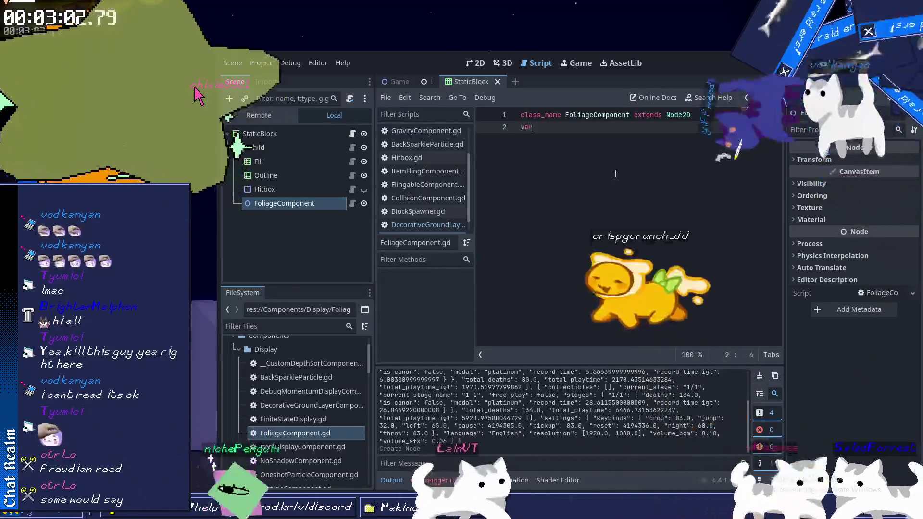
{"action": "type", "text": "ed = false"}
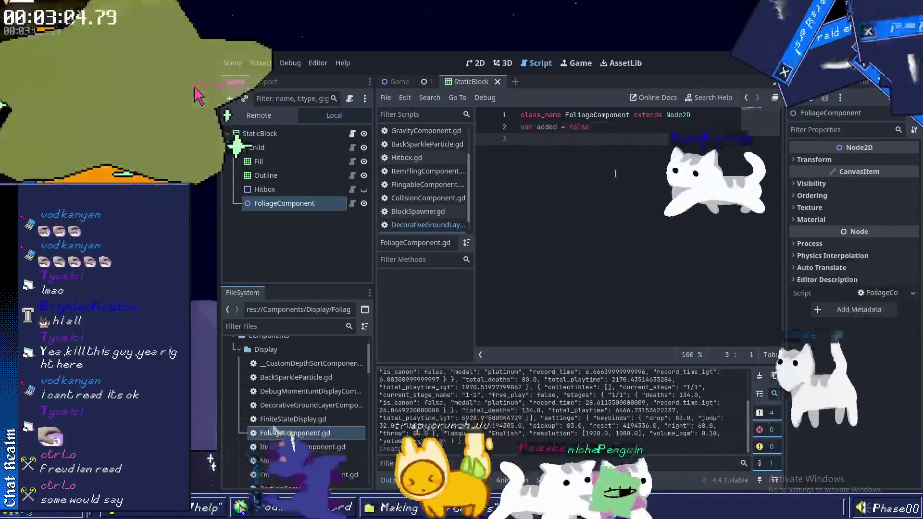
{"action": "key", "text": "Return"}
Add a _process function that calls init() when added is false.
{"action": "type", "text": ":"}
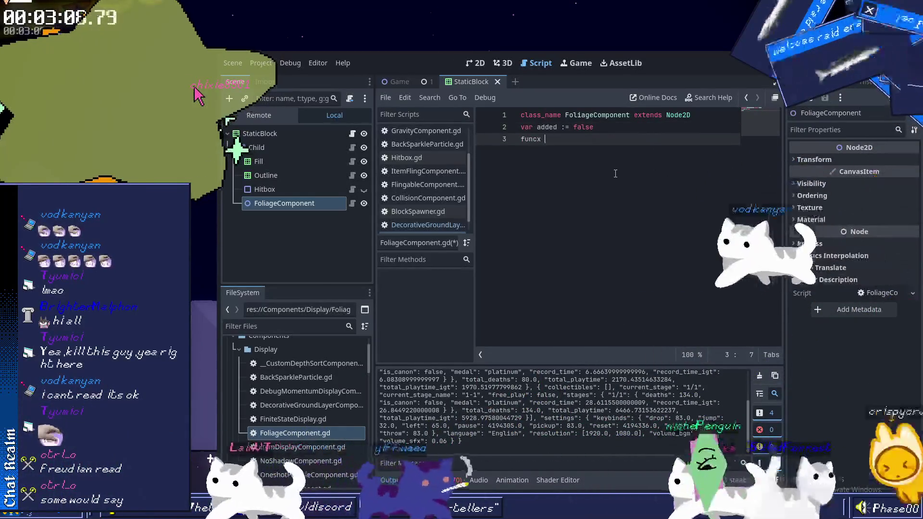
{"action": "type", "text": " pro"}
{"action": "key", "text": "Return"}
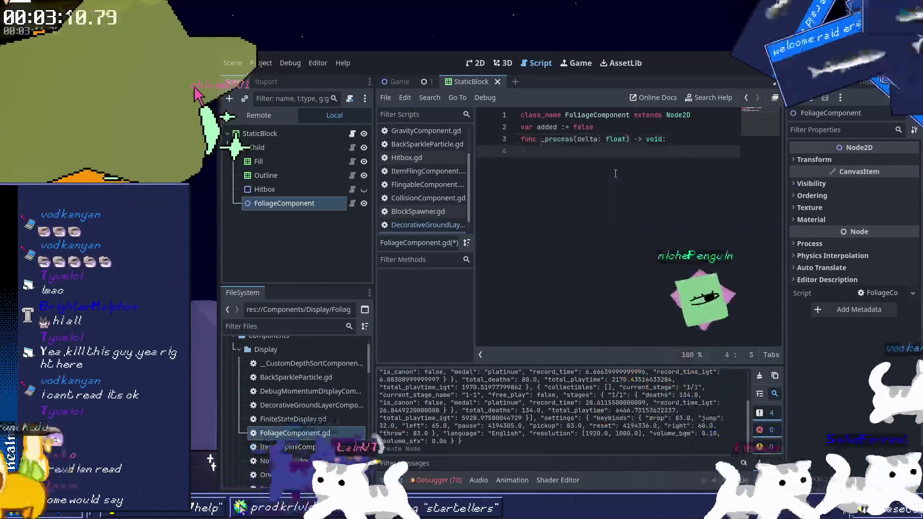
{"action": "key", "text": "Return"}
{"action": "type", "text": "if ("}
{"action": "key", "text": "BackSpace"}
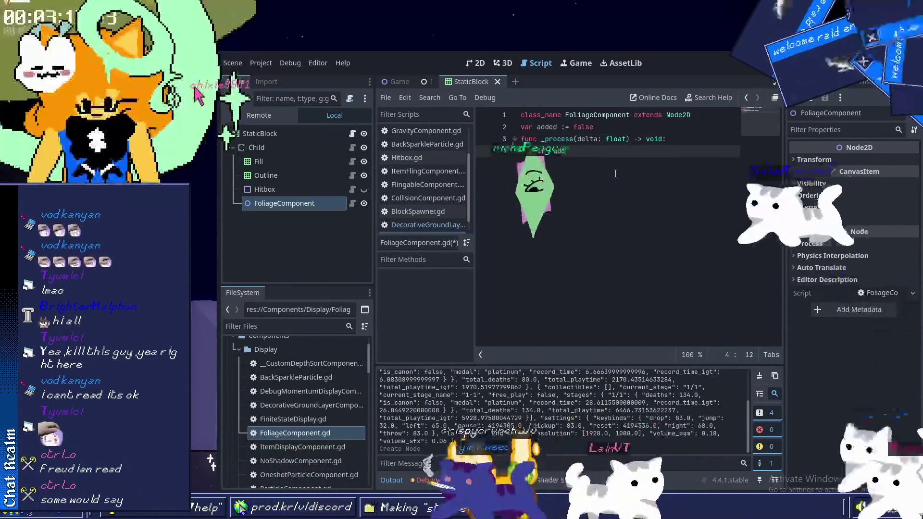
{"action": "type", "text": "!addnot"}
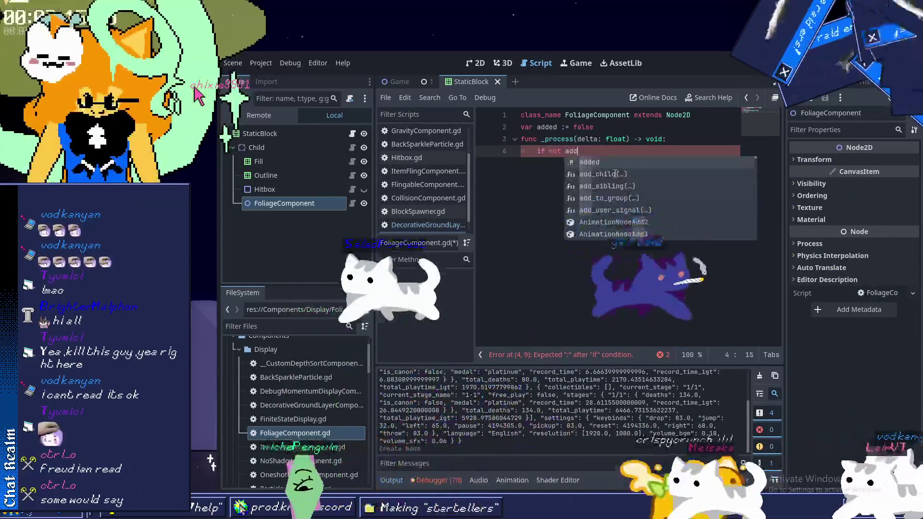
{"action": "key", "text": "Return"}
{"action": "type", "text": ": "}
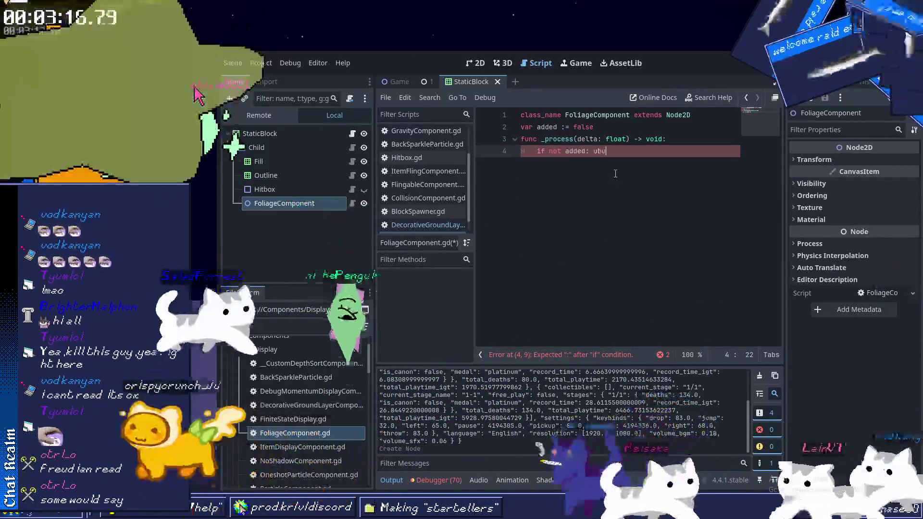
{"action": "type", "text": "init("}
{"action": "key", "text": "Return"}
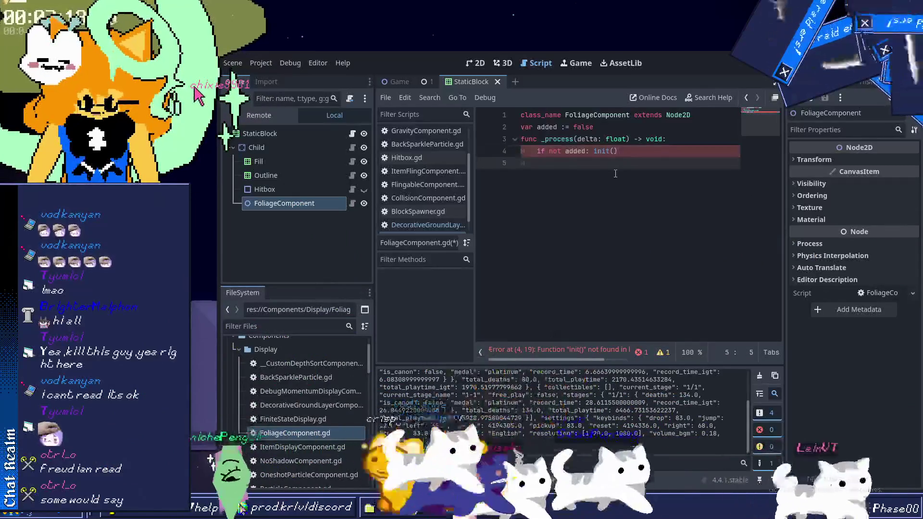
Define func init(): with a body setting added = true.
{"action": "key", "text": "Return"}
{"action": "type", "text": "func init()"}
{"action": "key", "text": "BackSpace"}
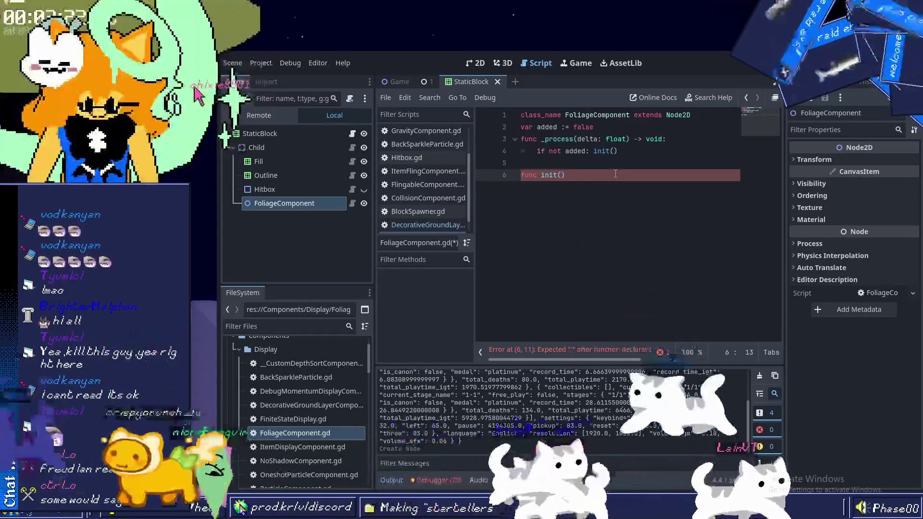
{"action": "type", "text": ":"}
{"action": "key", "text": "Return"}
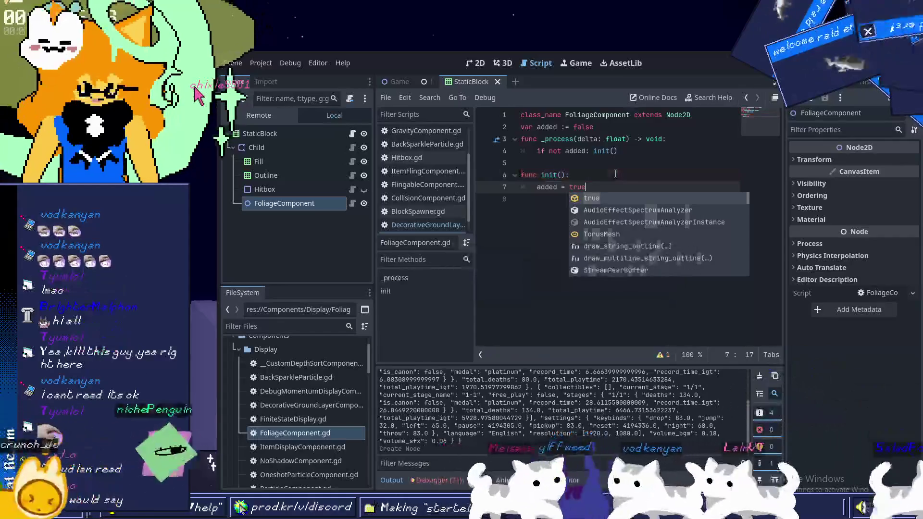
{"action": "key", "text": "BackSpace"}
{"action": "key", "text": "shift+Up"}
{"action": "key", "text": "shift+Up"}
{"action": "key", "text": "shift+Up"}
{"action": "key", "text": "shift+Home"}
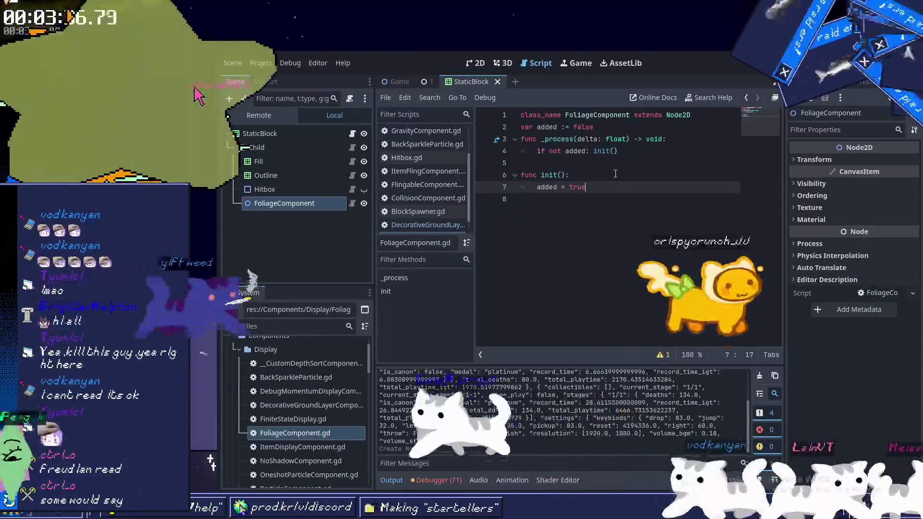
Start line 8 of init() with a $"../Hitbox" reference, checking Hitbox.gd for its members.
{"action": "key", "text": "Return"}
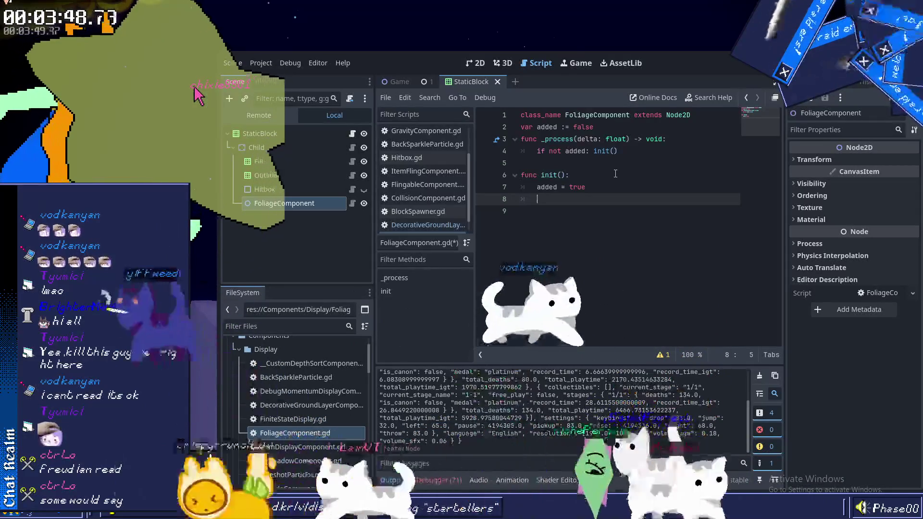
{"action": "type", "text": "$\"../"}
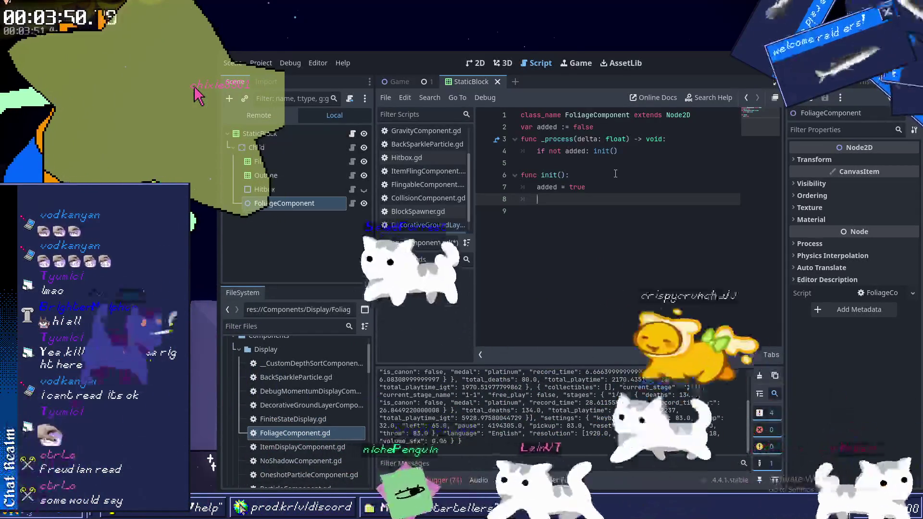
{"action": "type", "text": "Hitbo"}
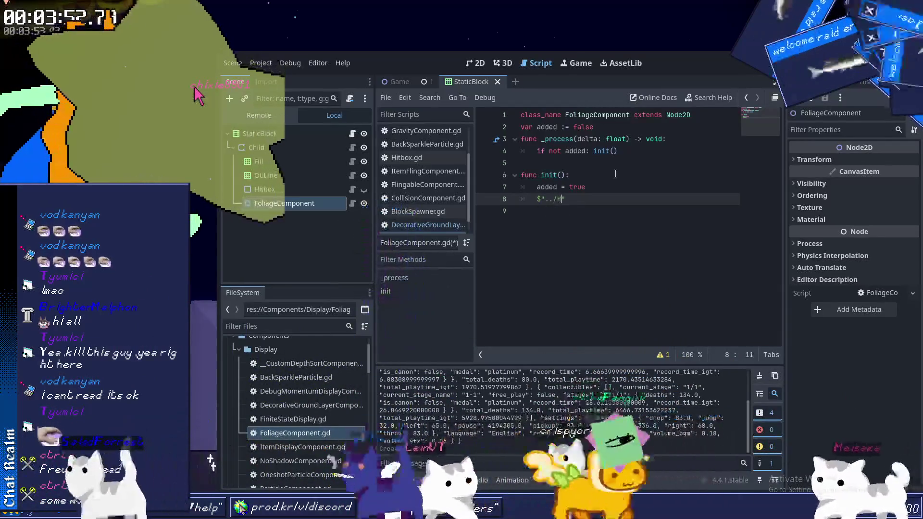
{"action": "type", "text": "x\".sha"}
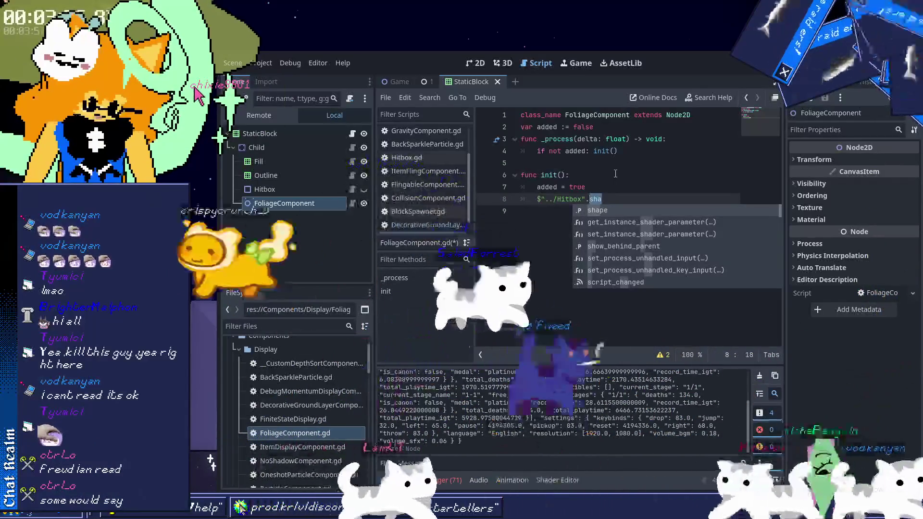
{"action": "key", "text": "BackSpace"}
{"action": "key", "text": "BackSpace"}
{"action": "key", "text": "BackSpace"}
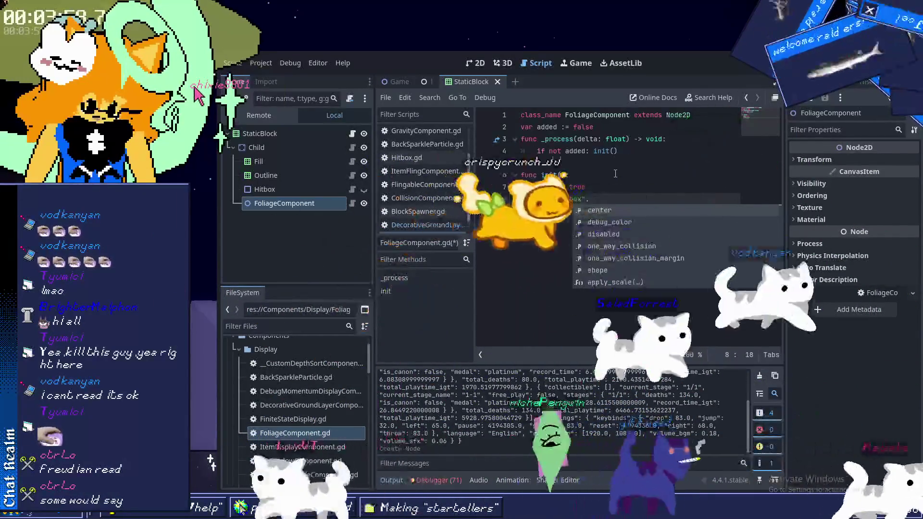
{"action": "left_click", "coordinate": [407, 157]}
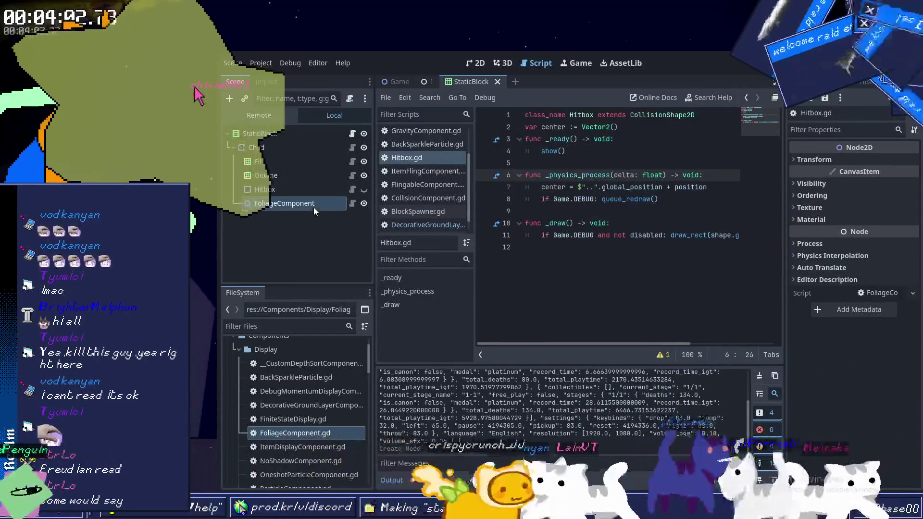
{"action": "left_click", "coordinate": [352, 204]}
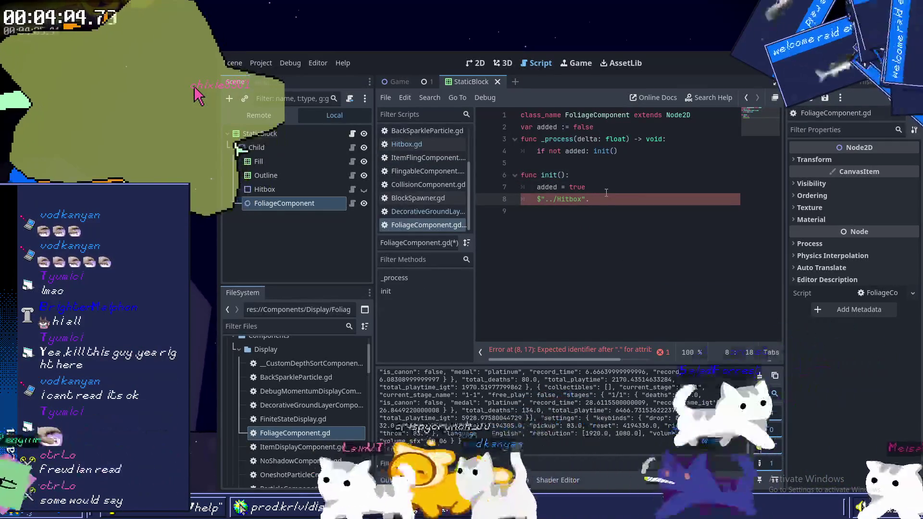
{"action": "type", "text": "VectorHelper."}
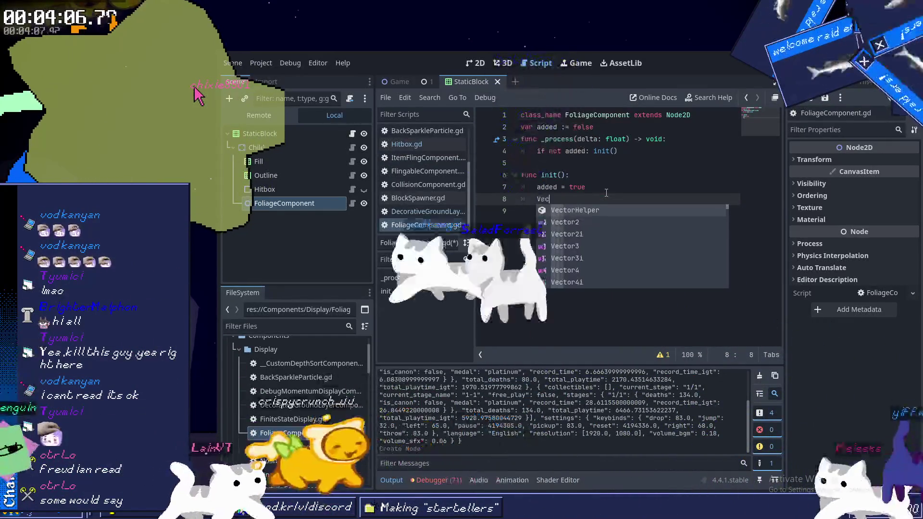
{"action": "key", "text": "Down"}
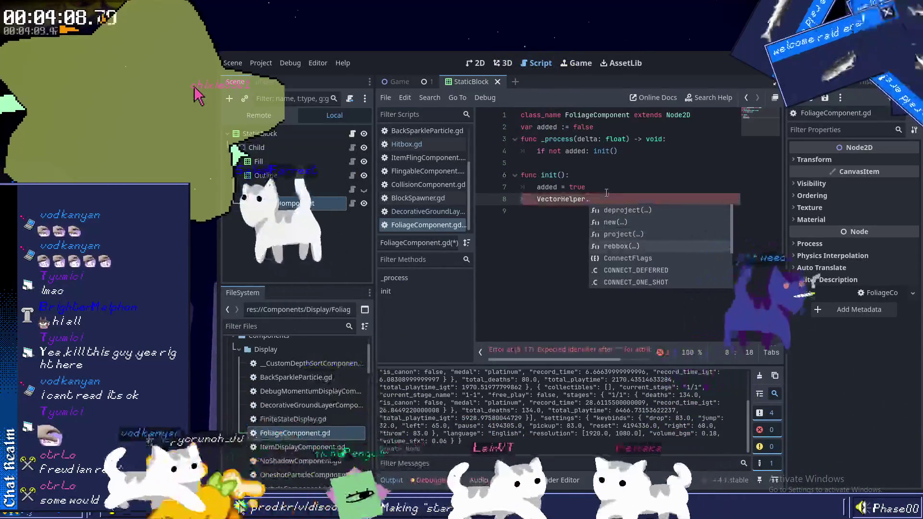
{"action": "key", "text": "ctrl+z"}
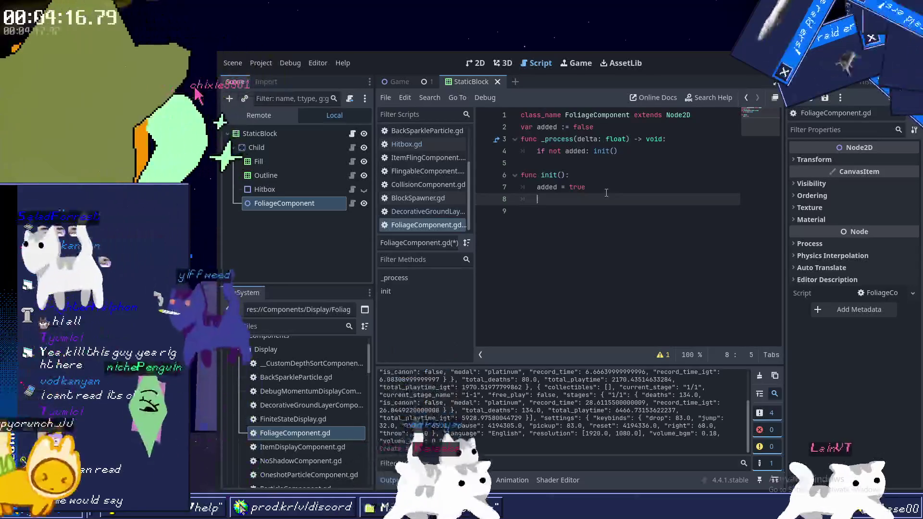
{"action": "key", "text": "BackSpace"}
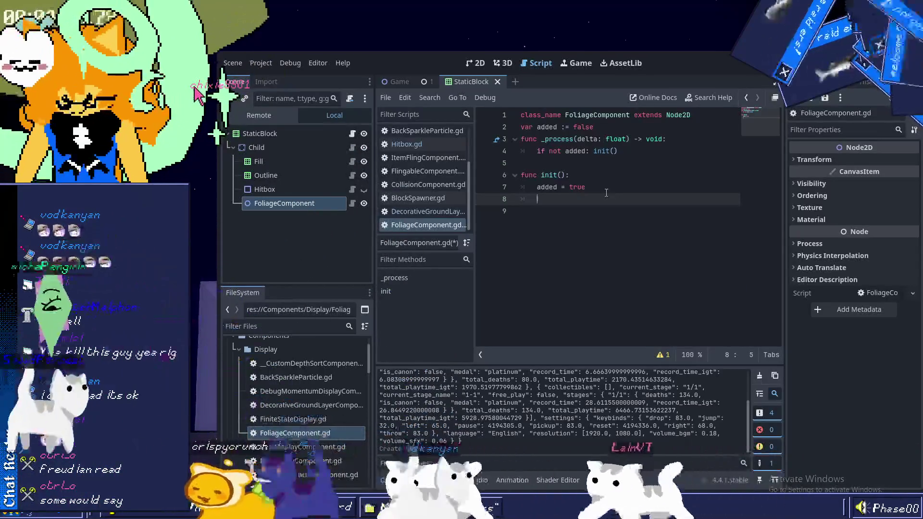
{"action": "key", "text": "BackSpace"}
{"action": "key", "text": "BackSpace"}
{"action": "key", "text": "BackSpace"}
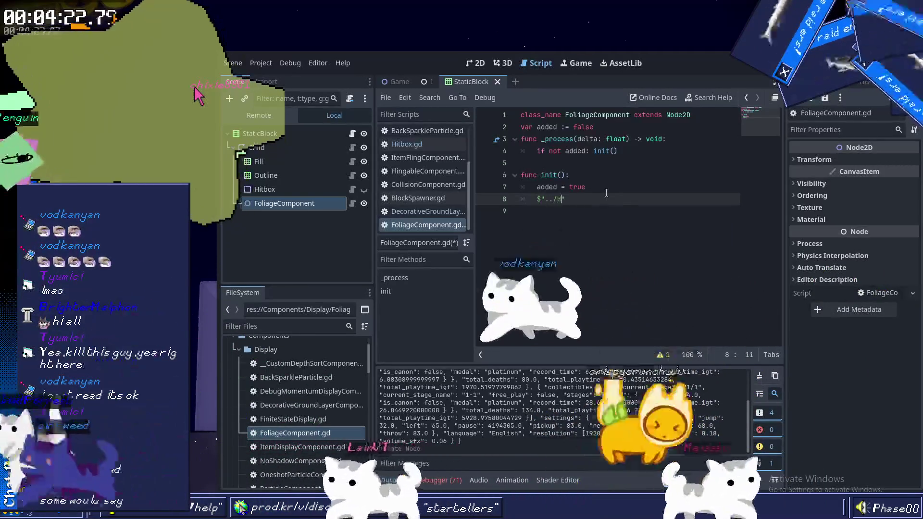
{"action": "type", "text": "/Hitbox\"."}
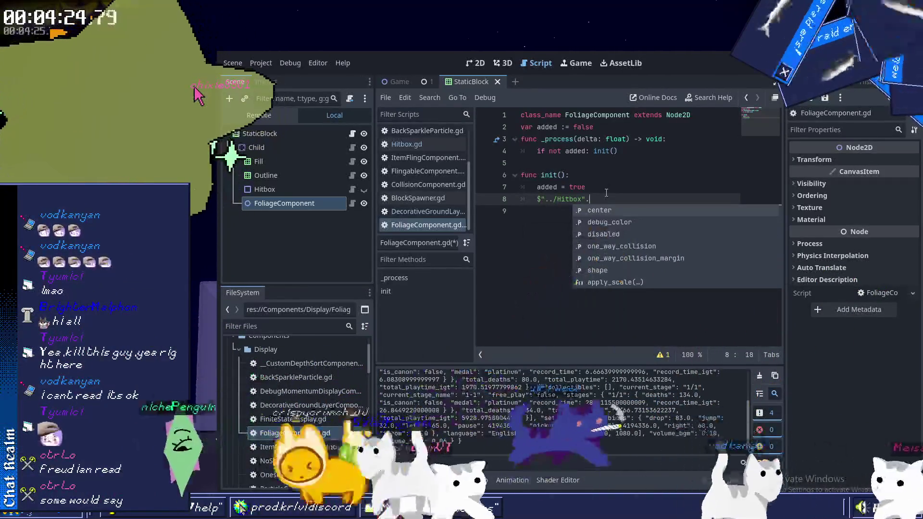
{"action": "type", "text": "x"}
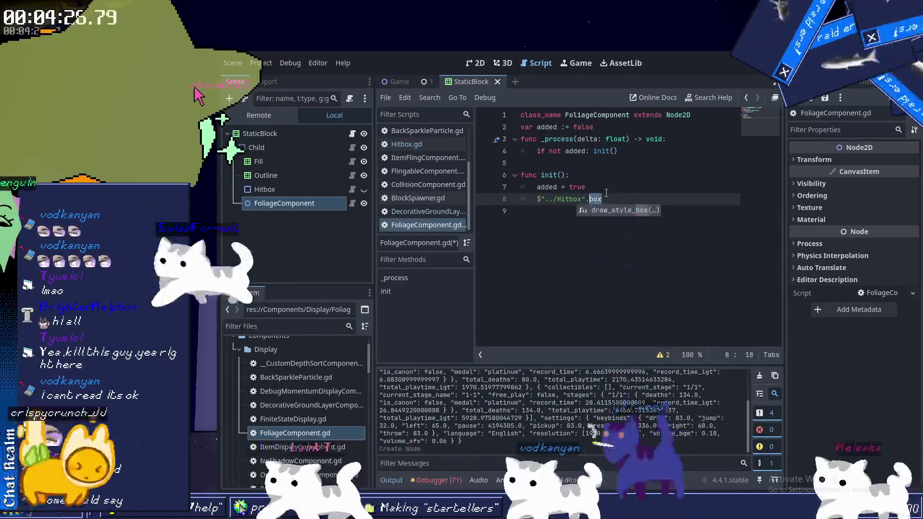
{"action": "type", "text": "rect"}
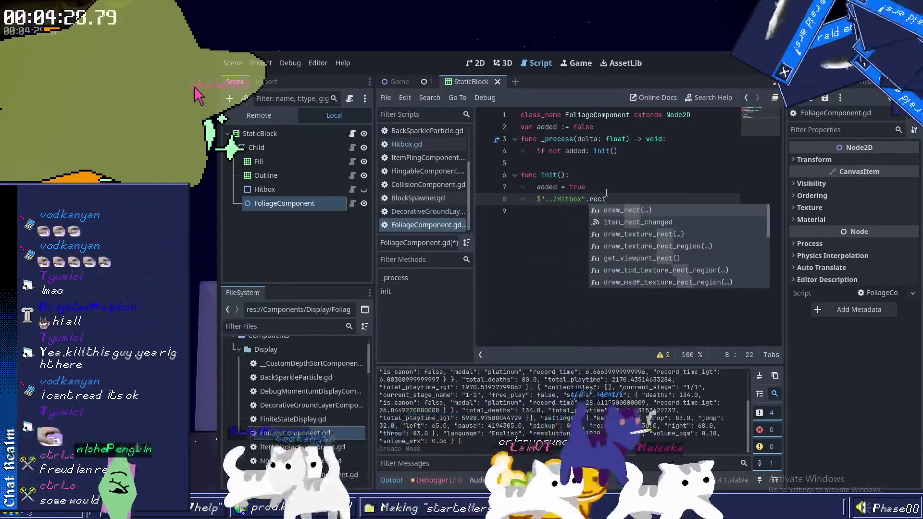
{"action": "key", "text": "BackSpace"}
{"action": "key", "text": "BackSpace"}
{"action": "key", "text": "BackSpace"}
{"action": "type", "text": "get_rect"}
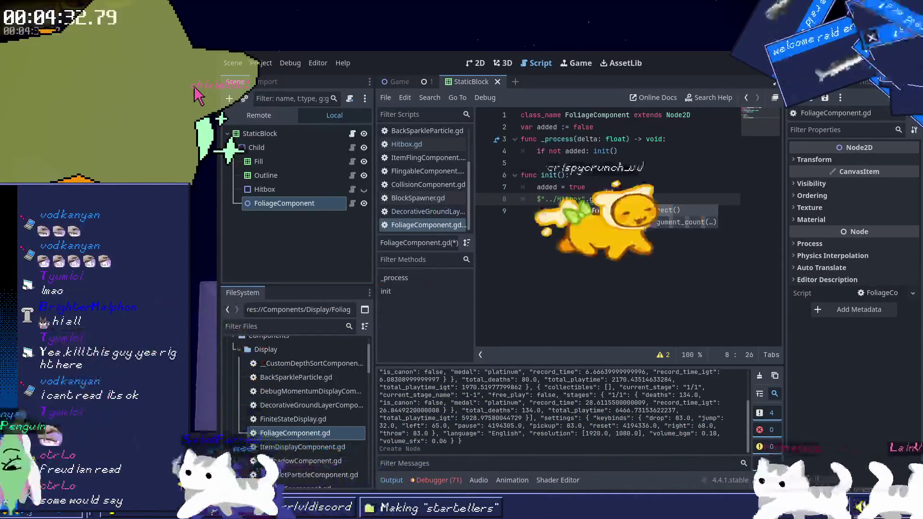
{"action": "key", "text": "BackSpace"}
{"action": "key", "text": "BackSpace"}
{"action": "key", "text": "BackSpace"}
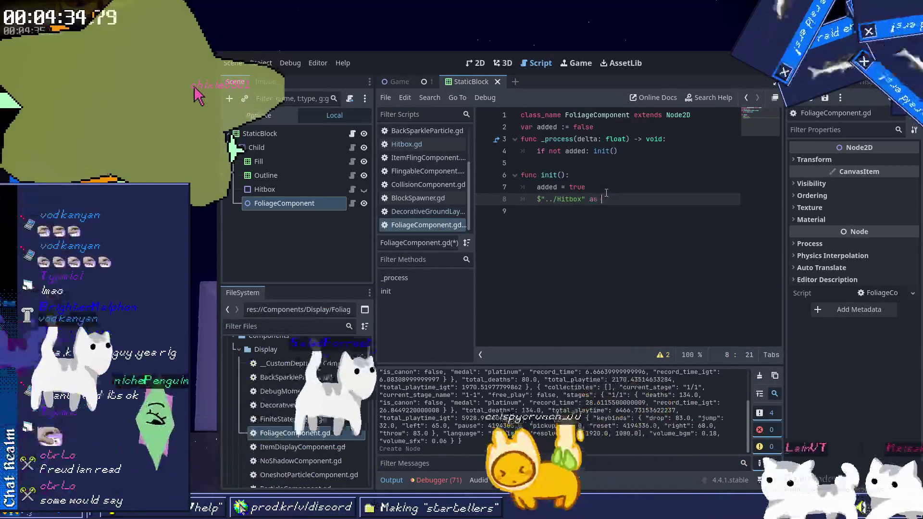
Make line 8 read var p = the Hitbox shape's get_rect().
{"action": "key", "text": "Home"}
{"action": "type", "text": "("}
{"action": "key", "text": "End"}
{"action": "key", "text": "Delete"}
{"action": "key", "text": "End"}
{"action": "type", "text": ".g"}
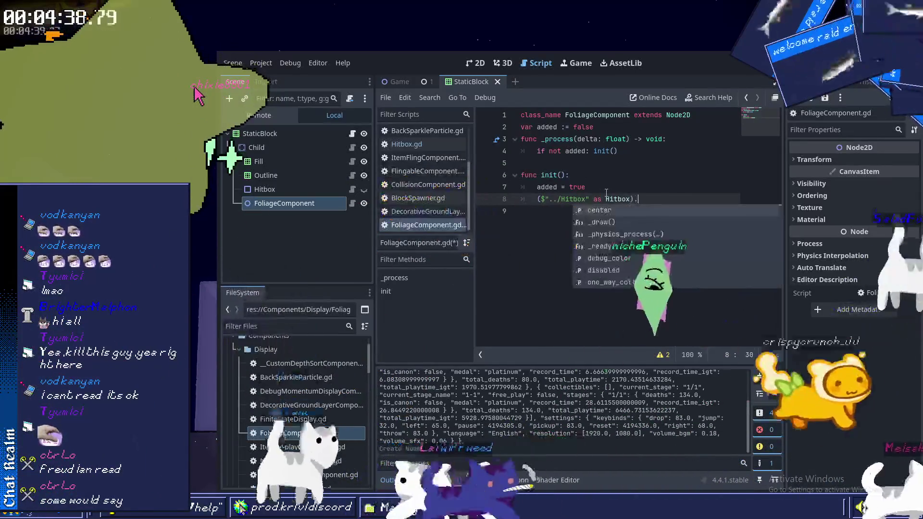
{"action": "type", "text": "rec"}
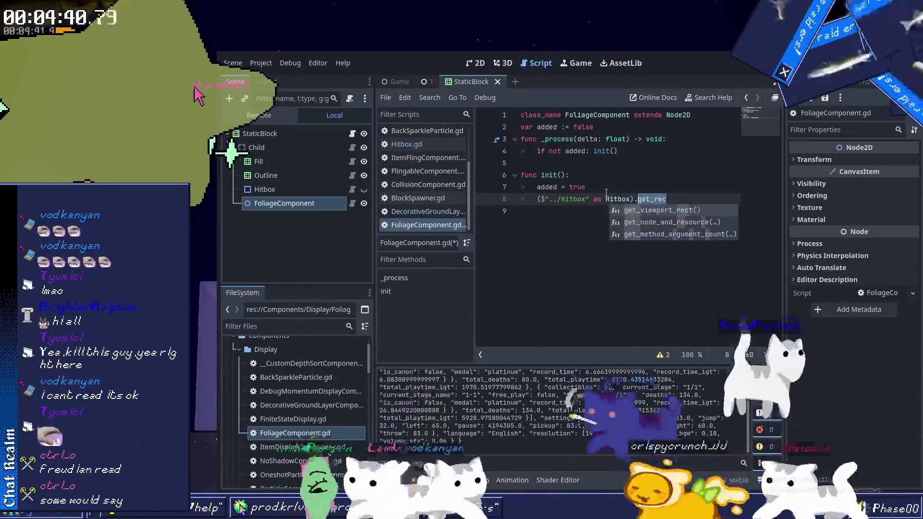
{"action": "type", "text": "shape.get_"}
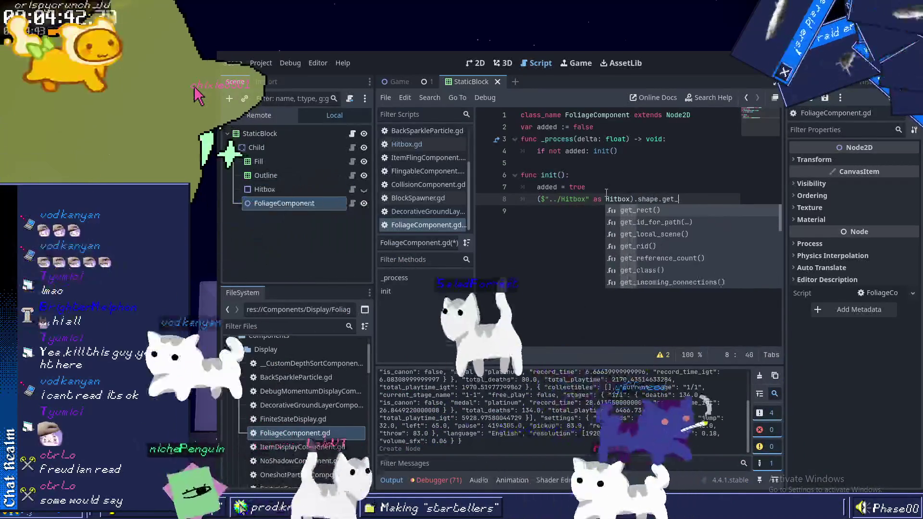
{"action": "key", "text": "Return"}
{"action": "key", "text": "Home"}
{"action": "key", "text": "Left"}
{"action": "key", "text": "Left"}
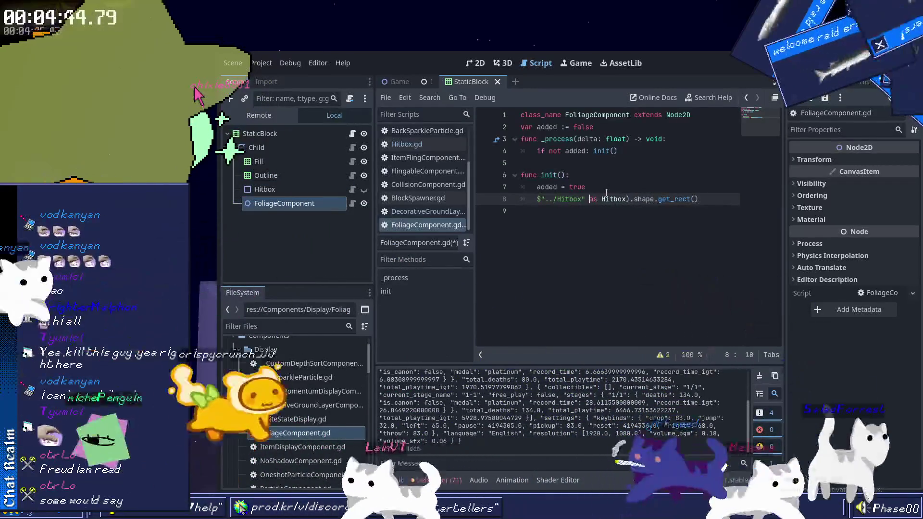
{"action": "key", "text": "Delete"}
{"action": "key", "text": "End"}
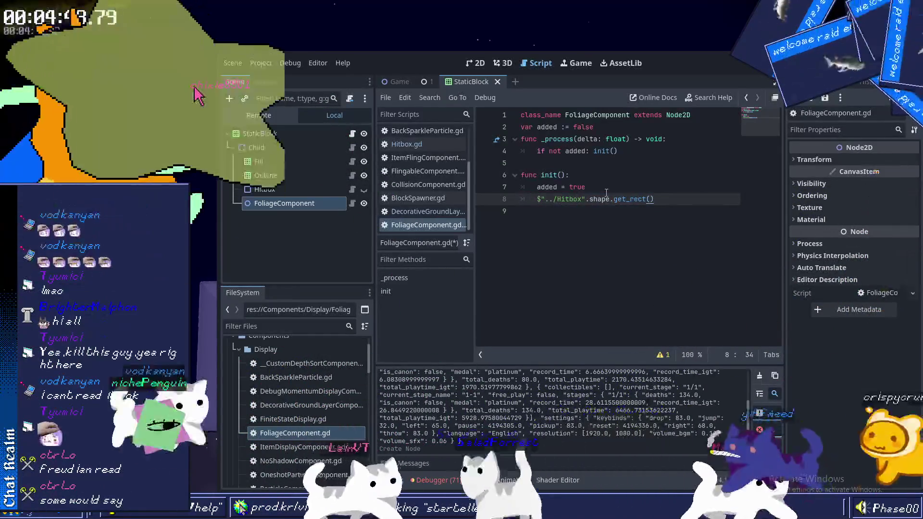
{"action": "key", "text": "Home"}
{"action": "type", "text": "l"}
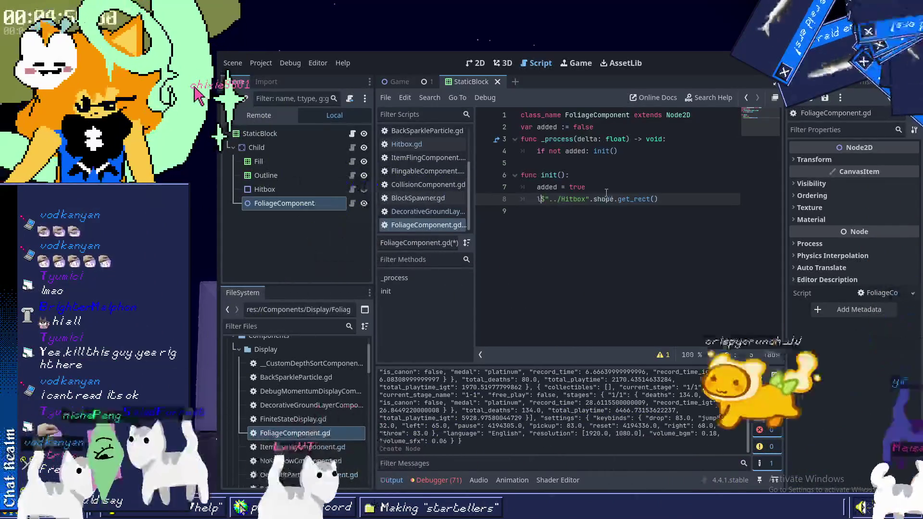
{"action": "key", "text": "BackSpace"}
{"action": "type", "text": "var "}
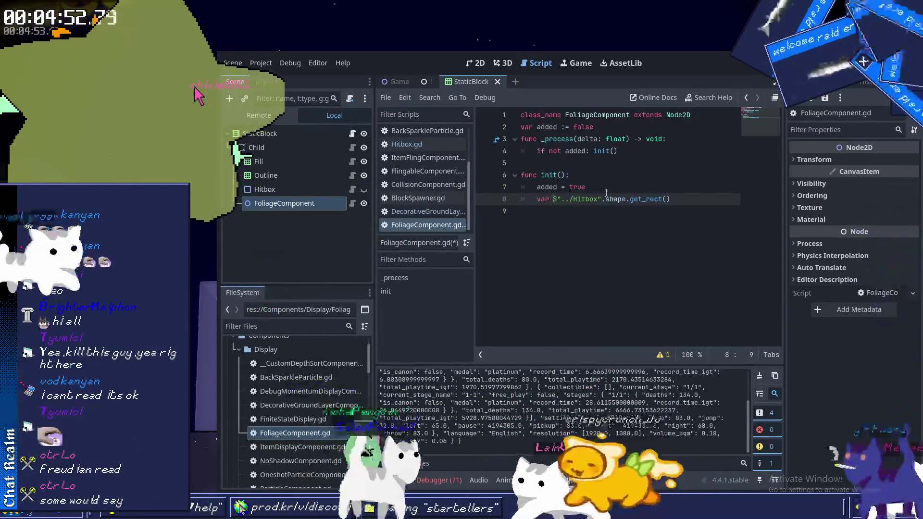
{"action": "type", "text": "p ="}
Append + $"../Hitbox".position to line 8 and add print(p) below it.
{"action": "key", "text": "End"}
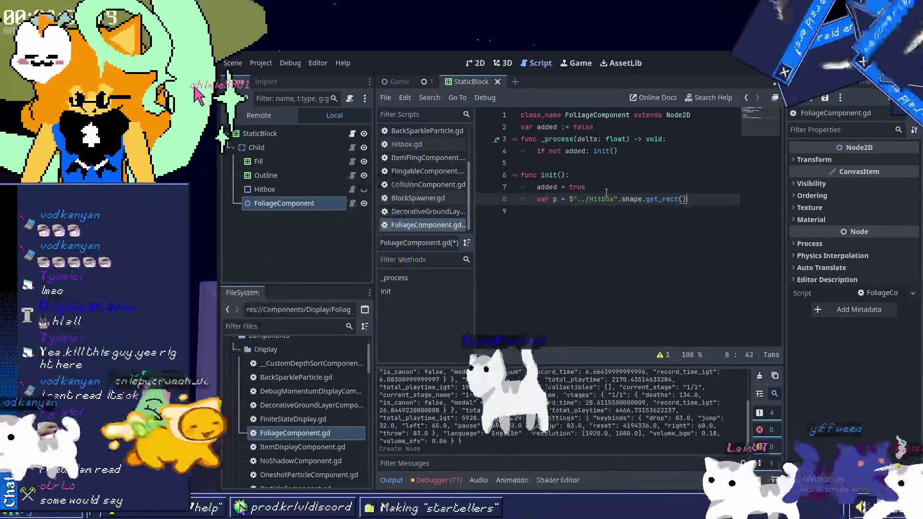
{"action": "type", "text": "+"}
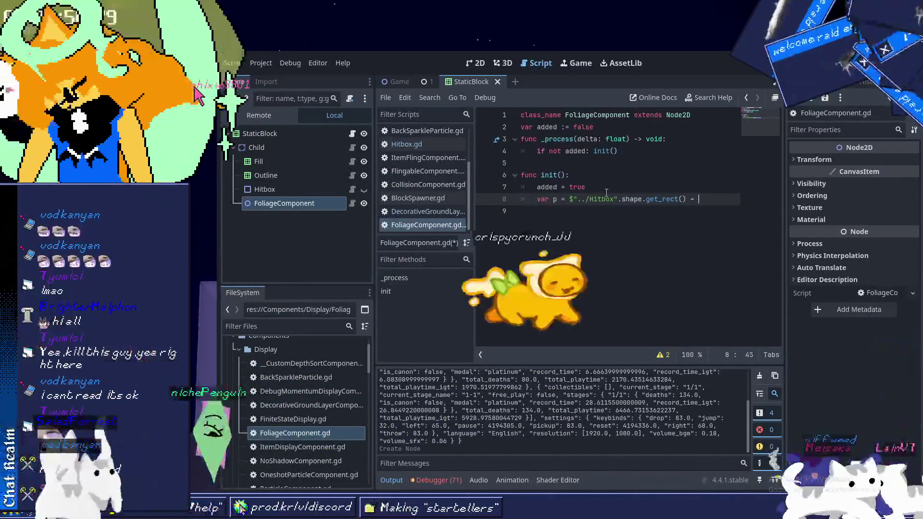
{"action": "key", "text": "Home"}
{"action": "key", "text": "ctrl+Right"}
{"action": "key", "text": "ctrl+Right"}
{"action": "key", "text": "ctrl+Right"}
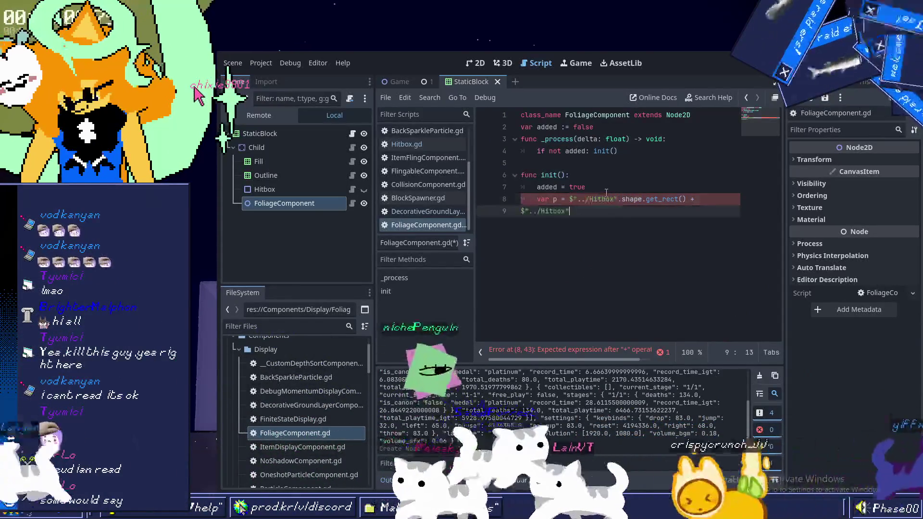
{"action": "key", "text": "Home"}
{"action": "key", "text": "BackSpace"}
{"action": "key", "text": "End"}
{"action": "type", "text": ".positio"}
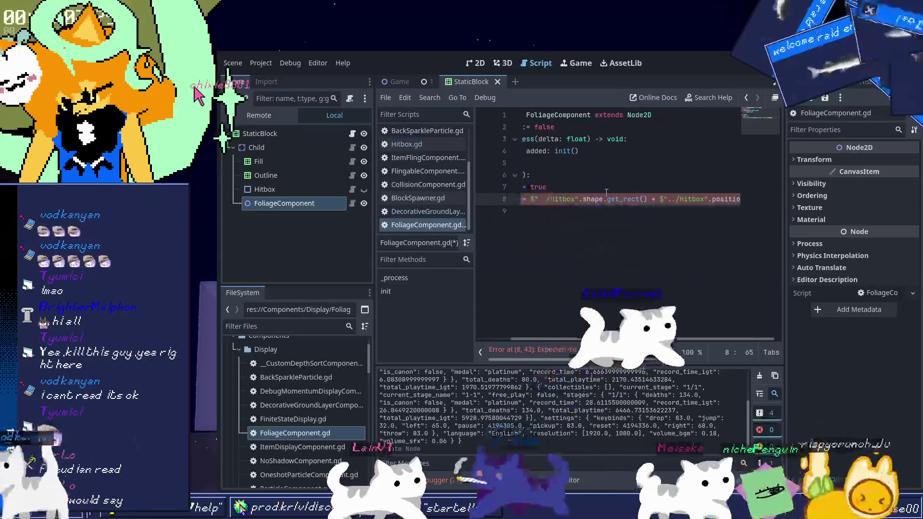
{"action": "key", "text": "Return"}
{"action": "key", "text": "Return"}
{"action": "type", "text": "print(p)"}
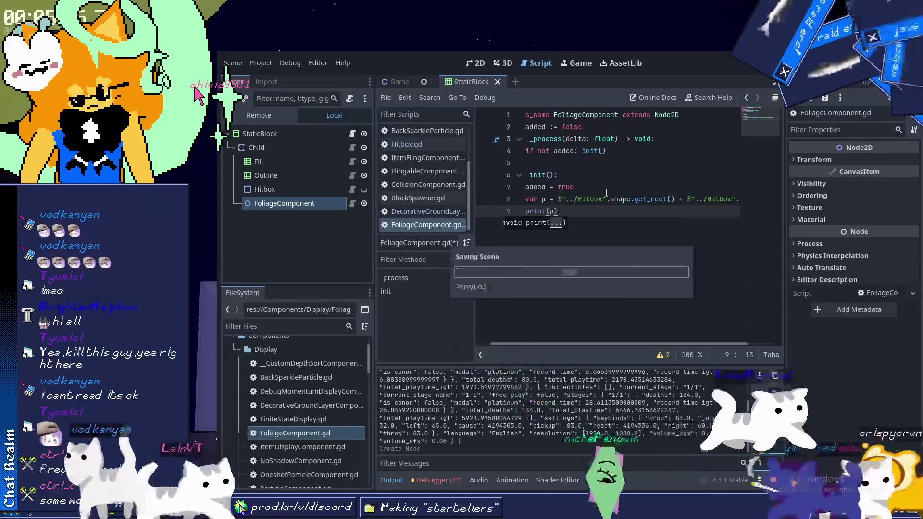
Run the game, load a save, hit the Rect2 + Vector2 error on line 8, and stop debugging.
{"action": "key", "text": "F5"}
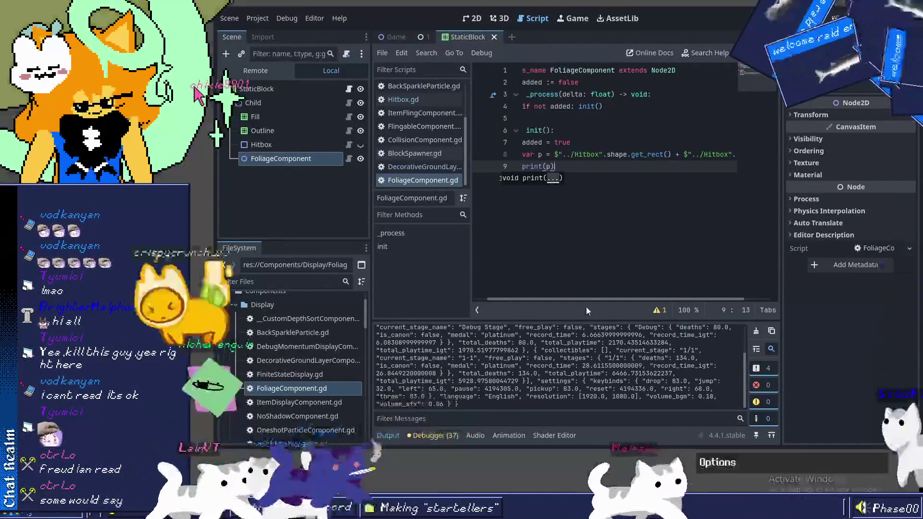
{"action": "scroll", "coordinate": [540, 397], "scroll_direction": "up", "scroll_amount": 2}
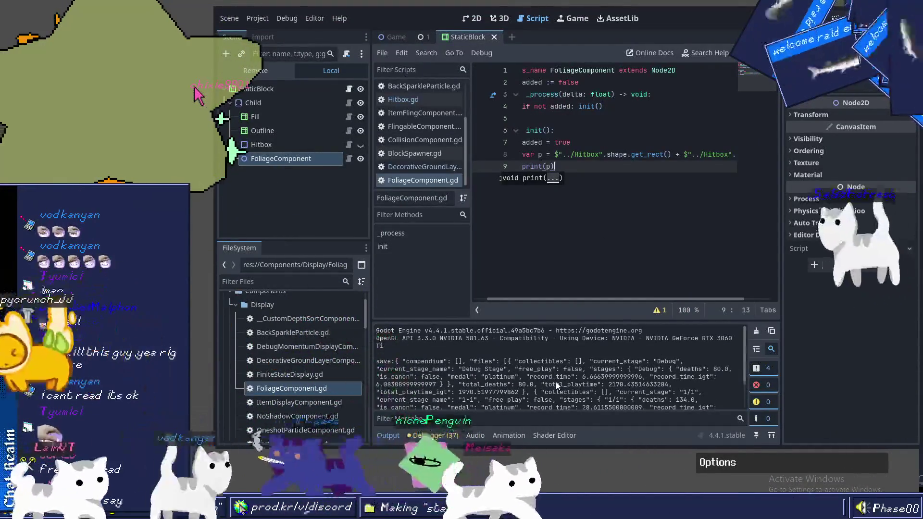
{"action": "scroll", "coordinate": [556, 383], "scroll_direction": "down", "scroll_amount": 2}
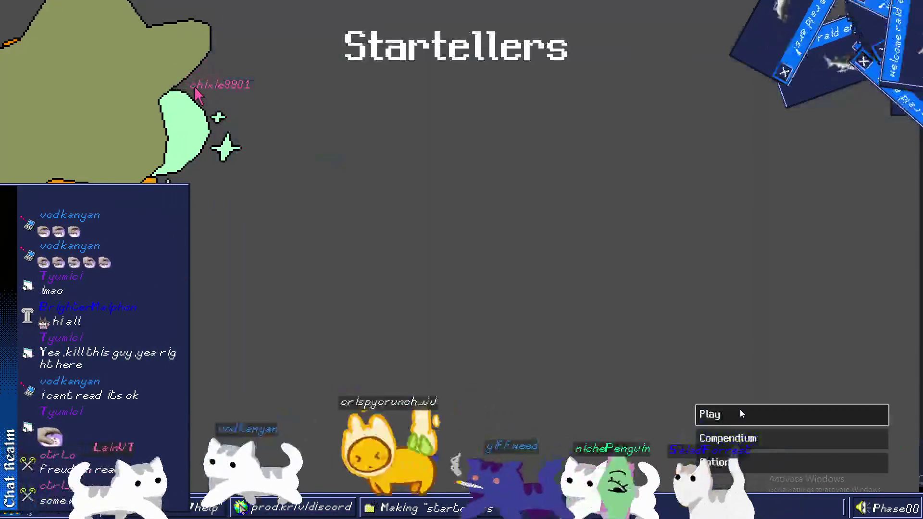
{"action": "left_click", "coordinate": [740, 409]}
{"action": "left_click", "coordinate": [465, 279]}
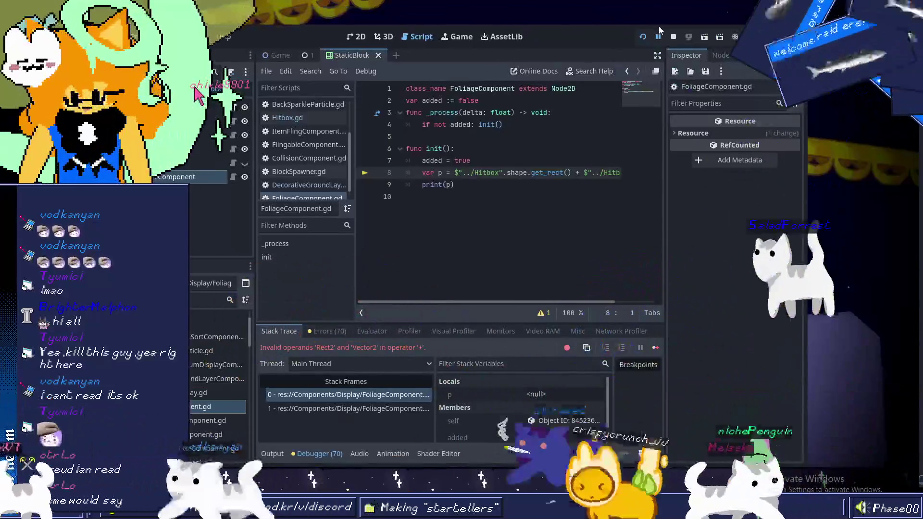
{"action": "left_click", "coordinate": [673, 37]}
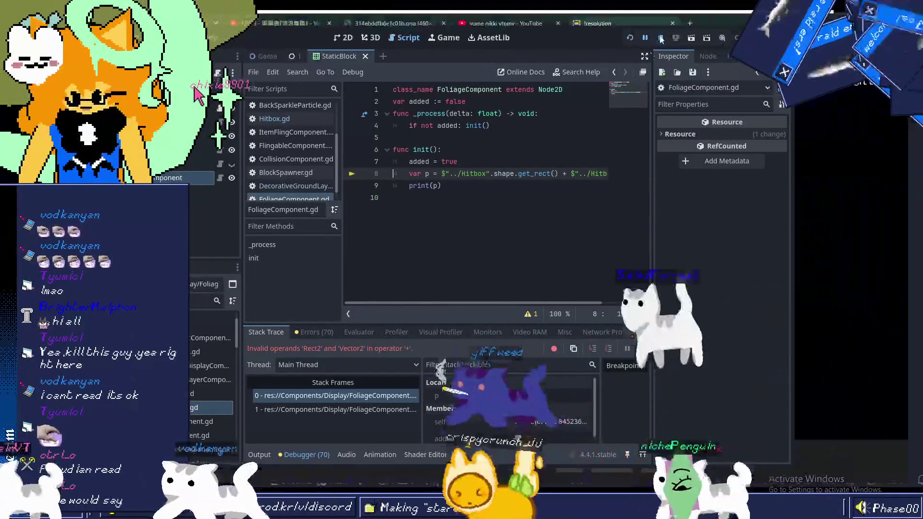
{"action": "left_click", "coordinate": [559, 173]}
Drop the added position from line 8, add rect.position += $"../Hitbox".position on line 9, and save.
{"action": "key", "text": "shift+End"}
{"action": "key", "text": "Delete"}
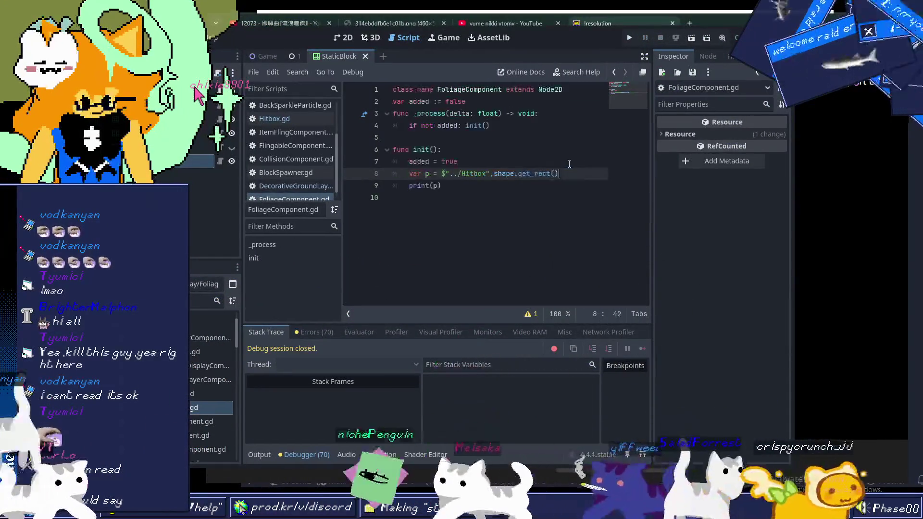
{"action": "key", "text": "Right"}
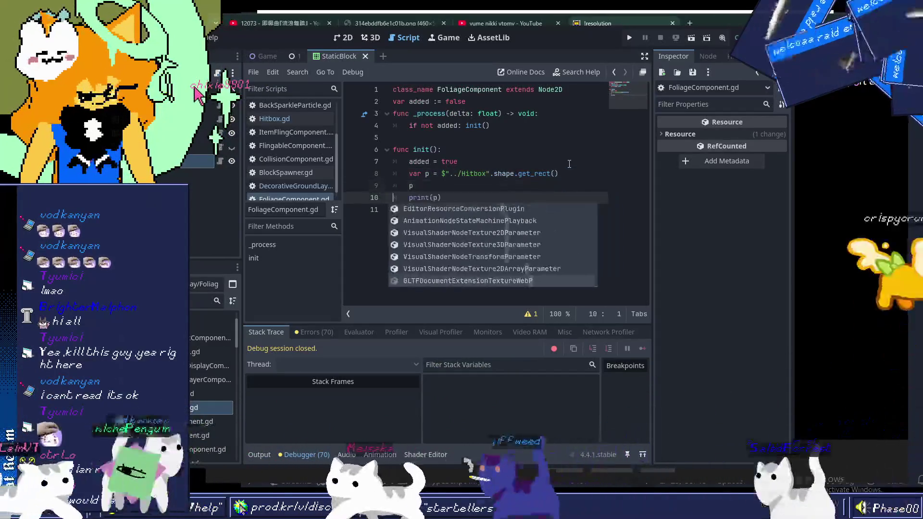
{"action": "key", "text": "Right"}
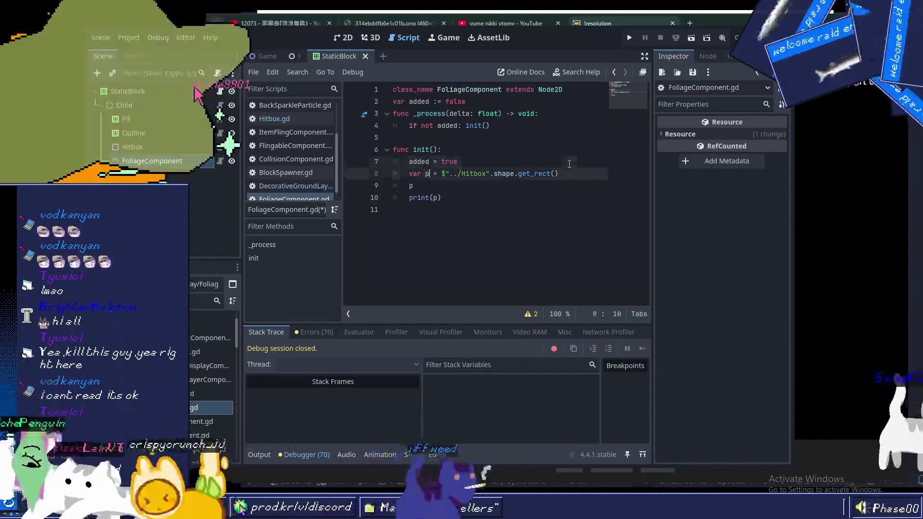
{"action": "type", "text": ":"}
{"action": "key", "text": "Down"}
{"action": "key", "text": "BackSpace"}
{"action": "type", "text": "rect.position +=  + $\"../Hitbox\".position"}
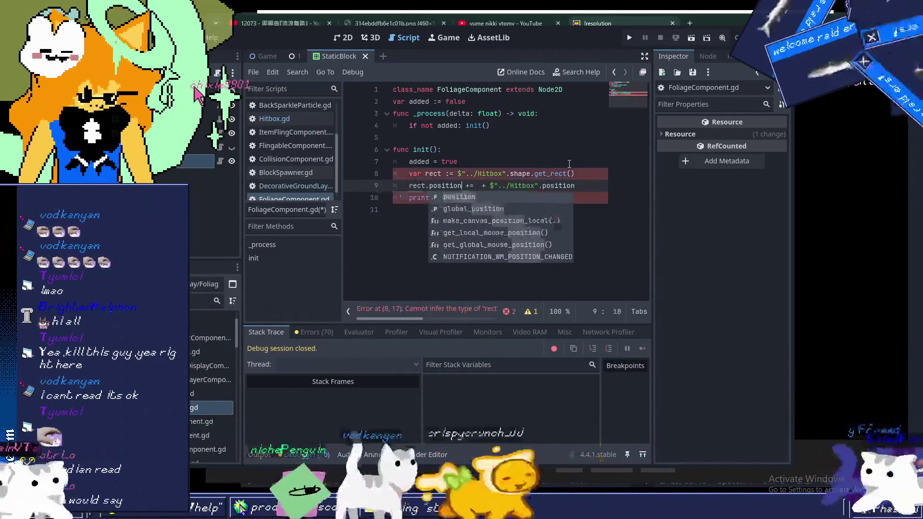
{"action": "key", "text": "ctrl+Left"}
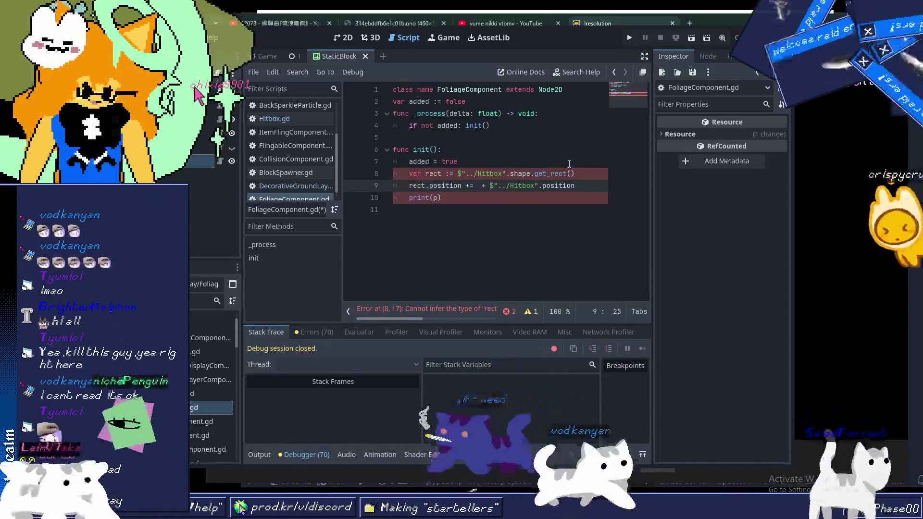
{"action": "key", "text": "End"}
{"action": "key", "text": "ctrl+s"}
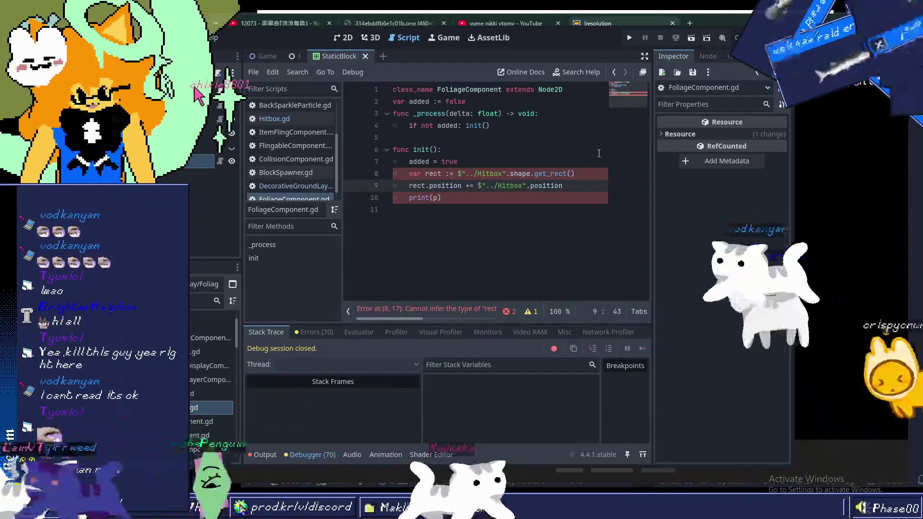
Type rect as Rect2 on line 8, change the print to print(rect), and run the game.
{"action": "left_click", "coordinate": [449, 174]}
{"action": "key", "text": "BackSpace"}
{"action": "key", "text": "BackSpace"}
{"action": "type", "text": ": Rect2"}
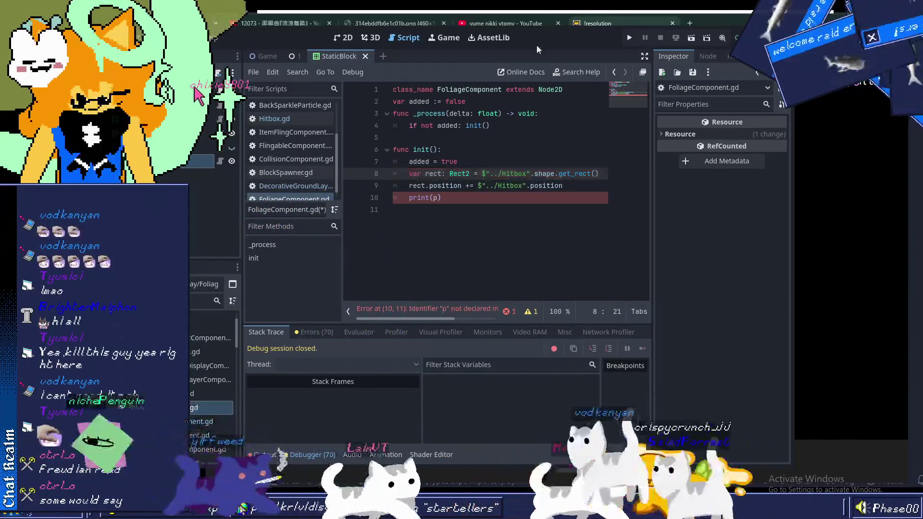
{"action": "key", "text": "Down"}
{"action": "key", "text": "Down"}
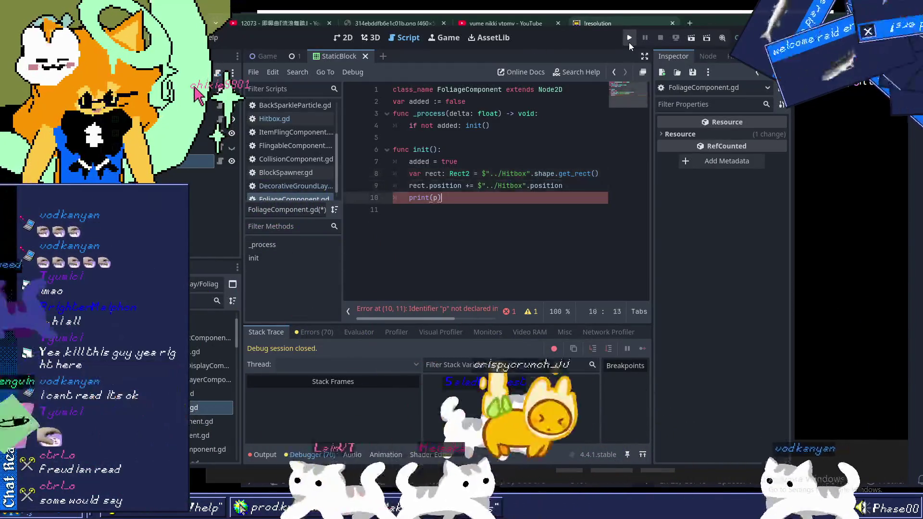
{"action": "key", "text": "Left"}
{"action": "key", "text": "BackSpace"}
{"action": "type", "text": "rect"}
{"action": "left_click", "coordinate": [628, 42]}
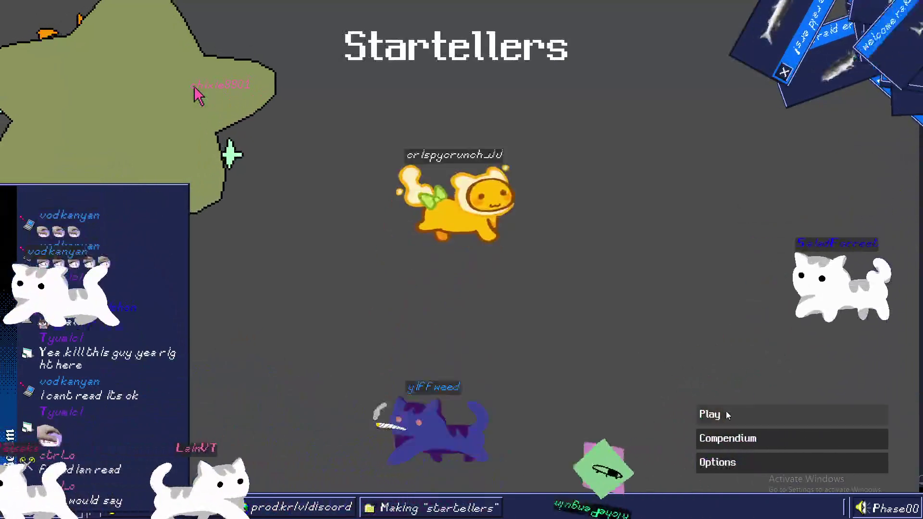
Load a save to print rects all at (55, 54), then use the Hitbox's global_position on line 9.
{"action": "left_click", "coordinate": [725, 411]}
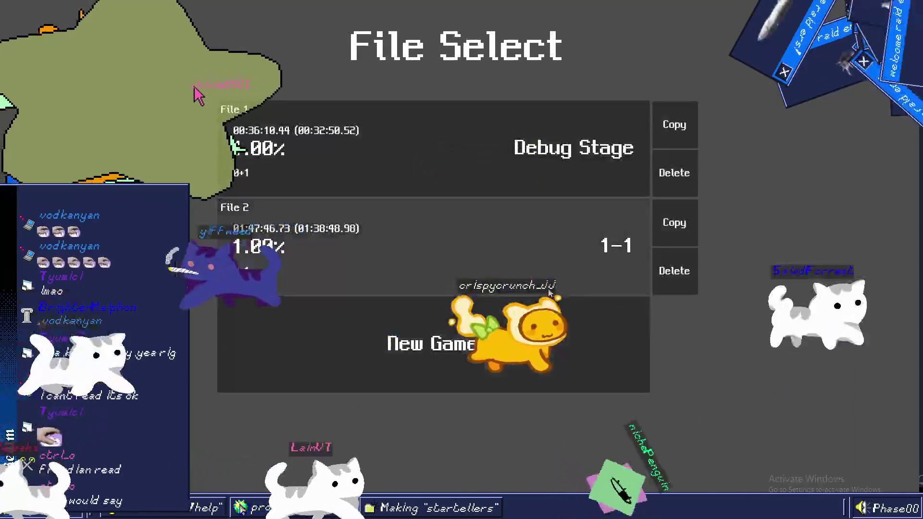
{"action": "left_click", "coordinate": [392, 371]}
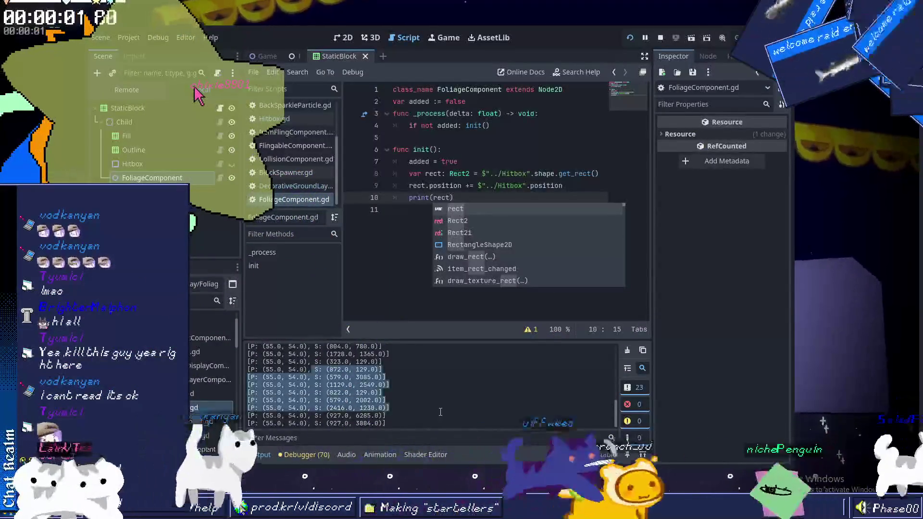
{"action": "left_click", "coordinate": [499, 186]}
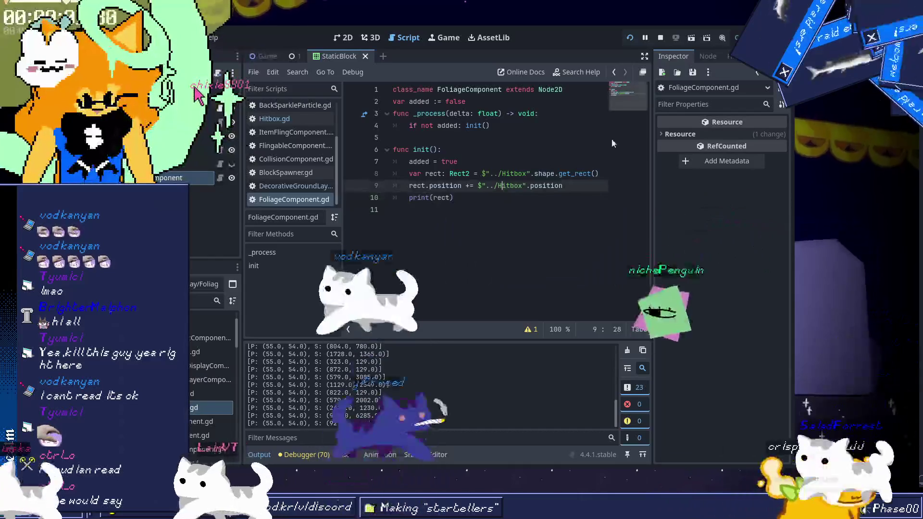
{"action": "double_click", "coordinate": [561, 179]}
{"action": "type", "text": "globalk"}
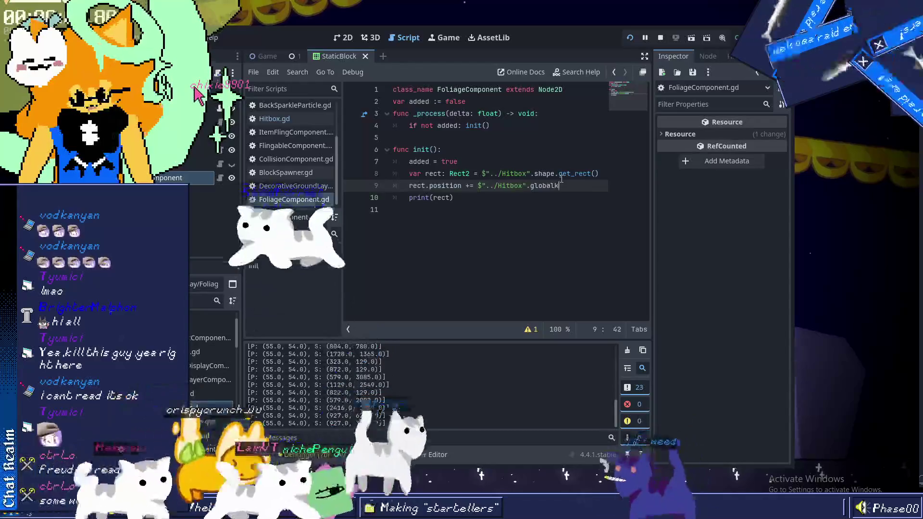
{"action": "key", "text": "BackSpace"}
{"action": "key", "text": "Return"}
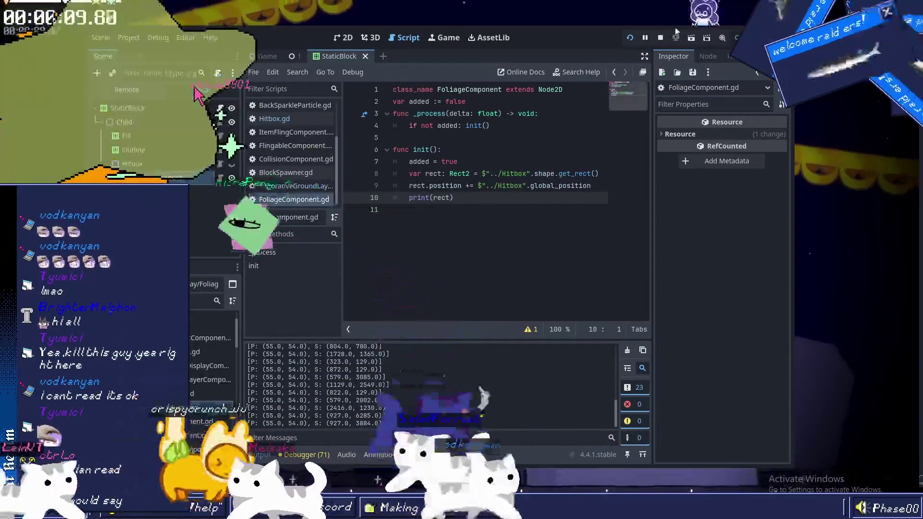
Rerun the game on the Debug Stage save to print rects at distinct global positions, then stop it.
{"action": "key", "text": "F5"}
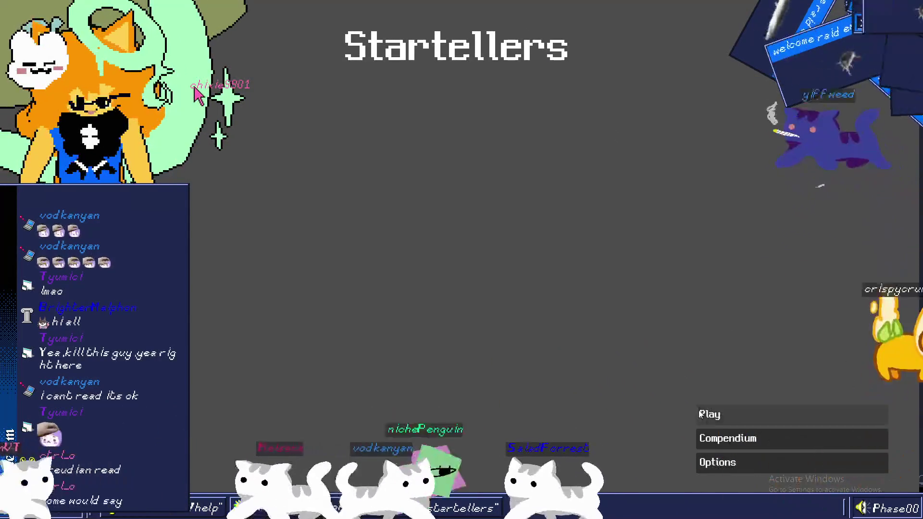
{"action": "left_click", "coordinate": [699, 414]}
{"action": "left_click", "coordinate": [432, 144]}
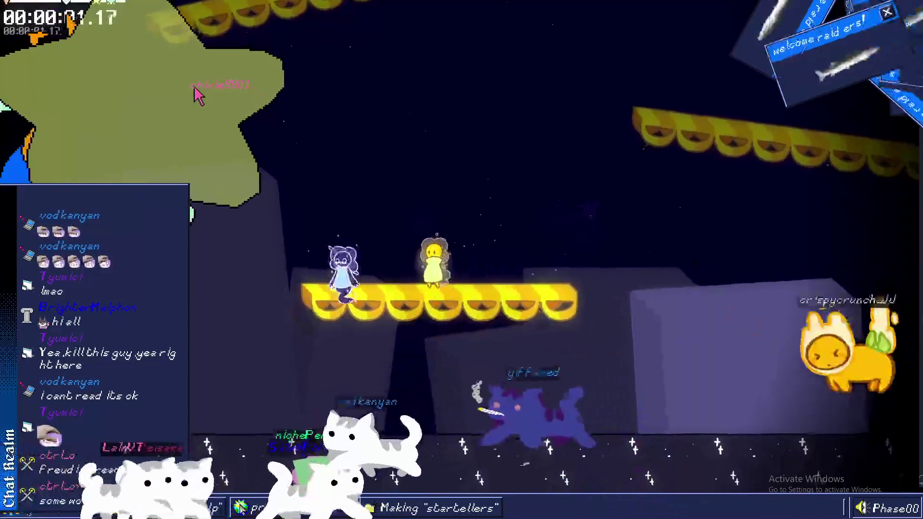
{"action": "key", "text": "alt+Tab"}
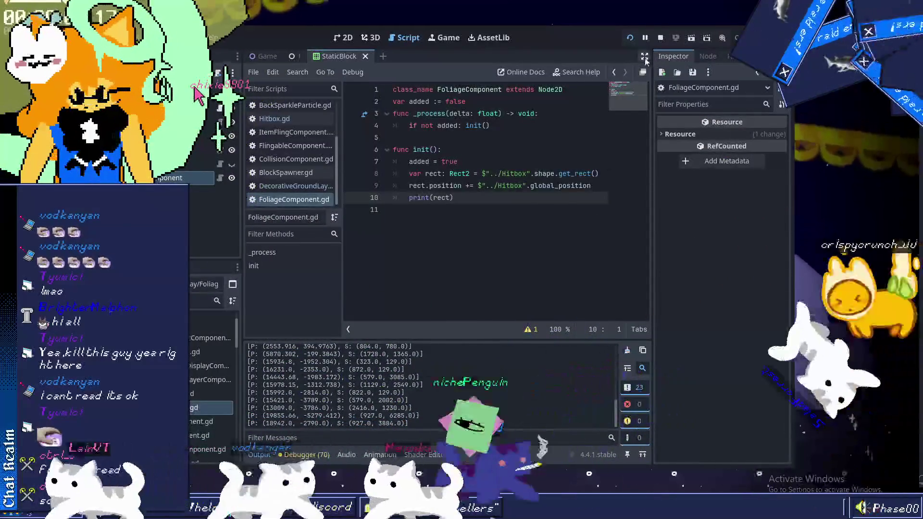
{"action": "left_click", "coordinate": [660, 37]}
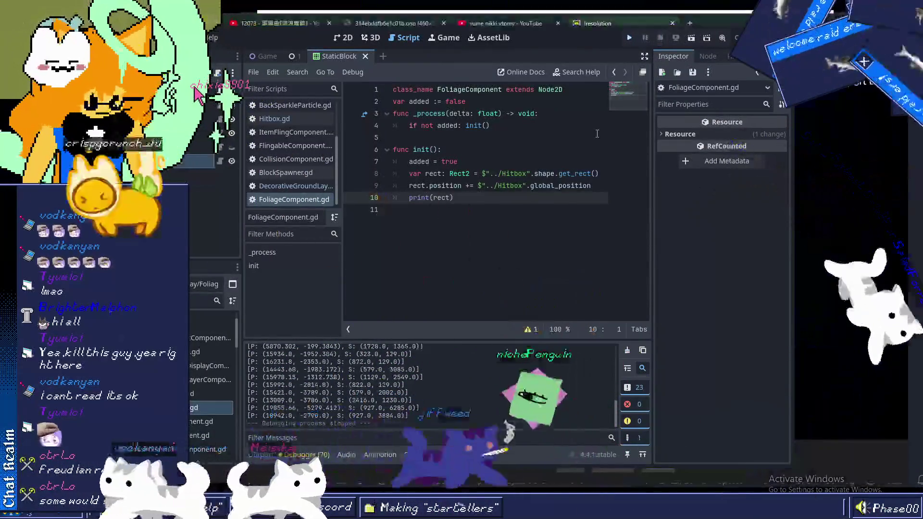
Begin a new line 10 declaring var angle =.
{"action": "left_click", "coordinate": [611, 186]}
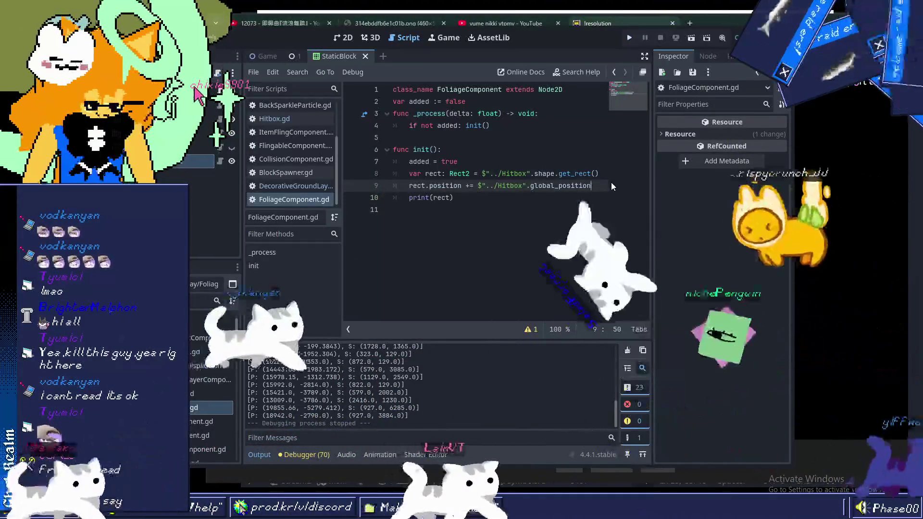
{"action": "key", "text": "Return"}
{"action": "type", "text": "var angle ="}
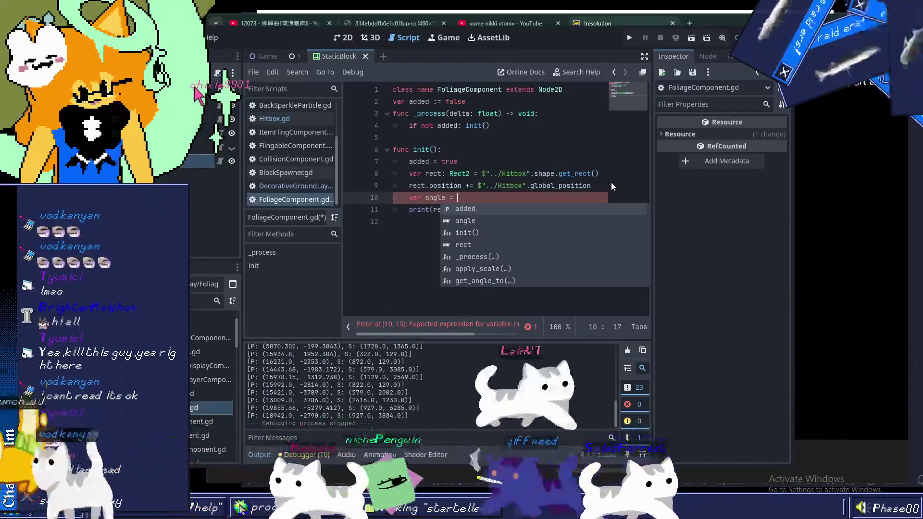
Make StaticBlock's Hitbox node visible in the 2D view, then go back to FoliageComponent.gd.
{"action": "left_click", "coordinate": [346, 37]}
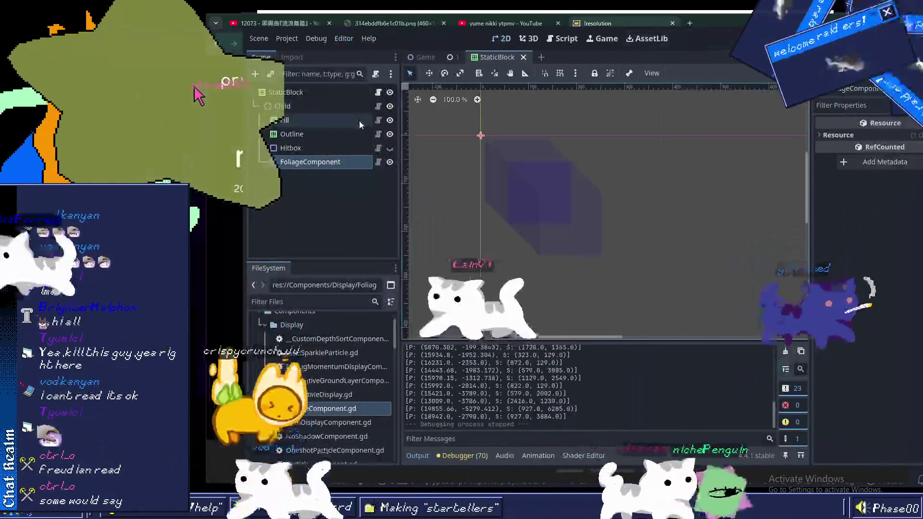
{"action": "left_click", "coordinate": [351, 147]}
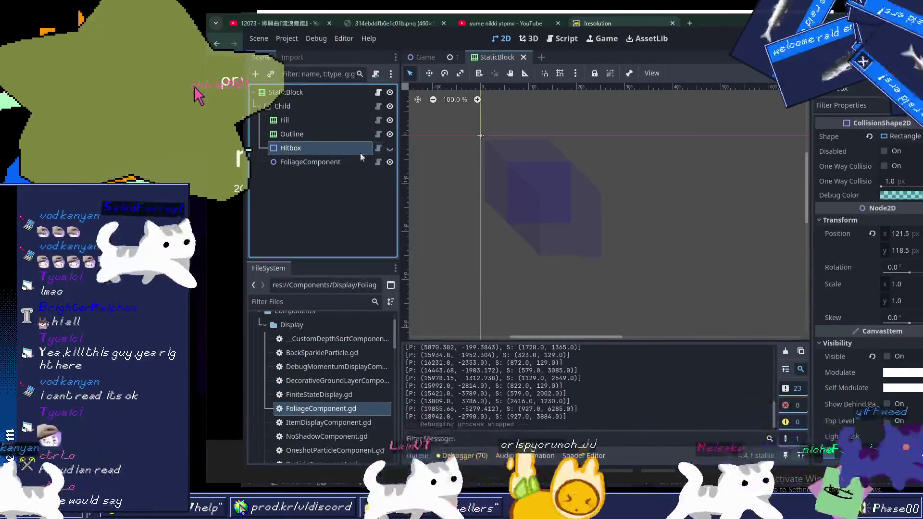
{"action": "left_click", "coordinate": [390, 148]}
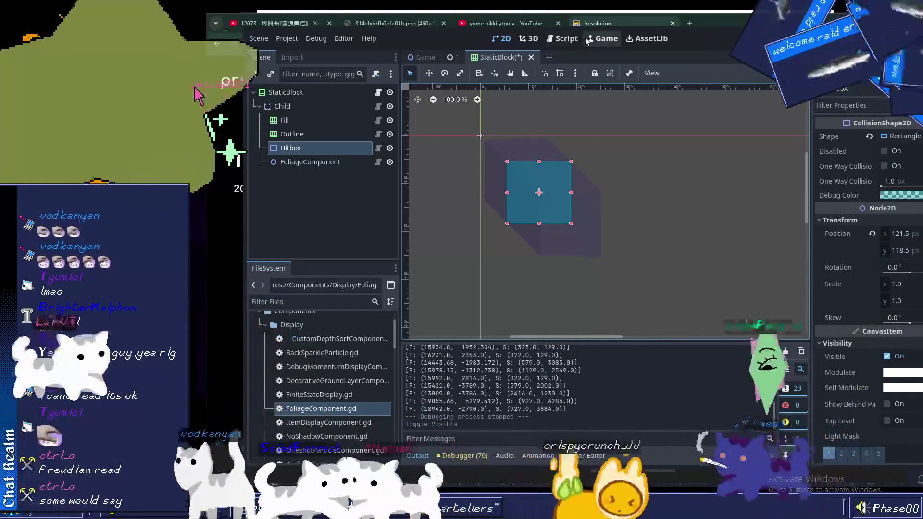
{"action": "left_click", "coordinate": [562, 39]}
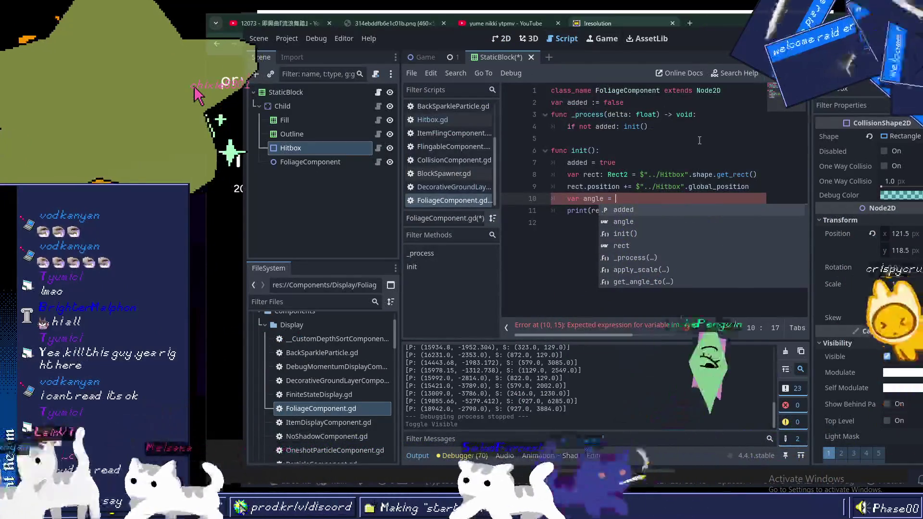
Correct line 10 to var angle = $"..".rotation and save the script.
{"action": "type", "text": "\"..\".anghl_e"}
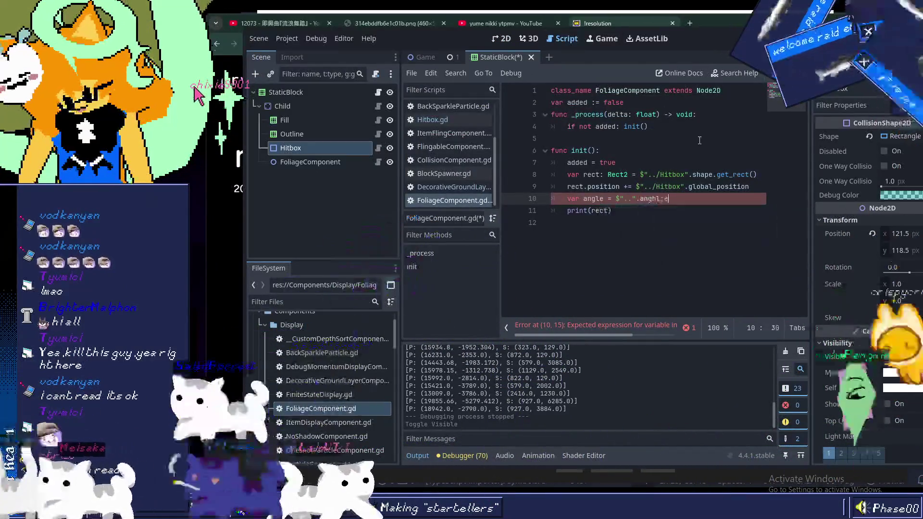
{"action": "key", "text": "BackSpace"}
{"action": "key", "text": "BackSpace"}
{"action": "type", "text": "le"}
{"action": "key", "text": "ctrl+s"}
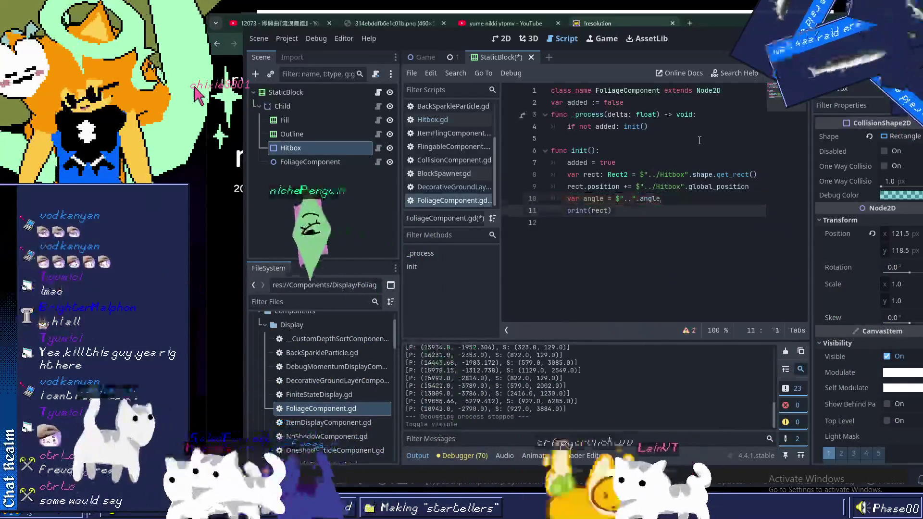
{"action": "left_click", "coordinate": [321, 107]}
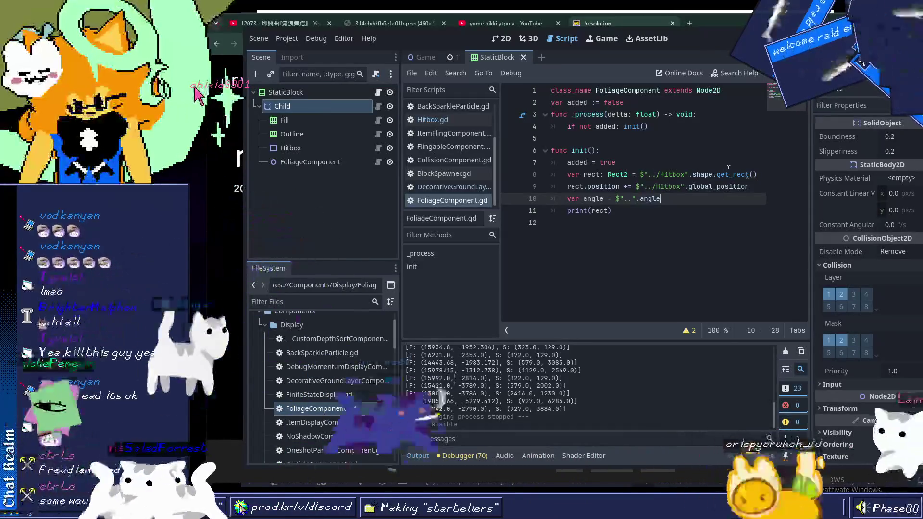
{"action": "key", "text": "BackSpace"}
{"action": "key", "text": "BackSpace"}
{"action": "key", "text": "BackSpace"}
{"action": "type", "text": "rotation"}
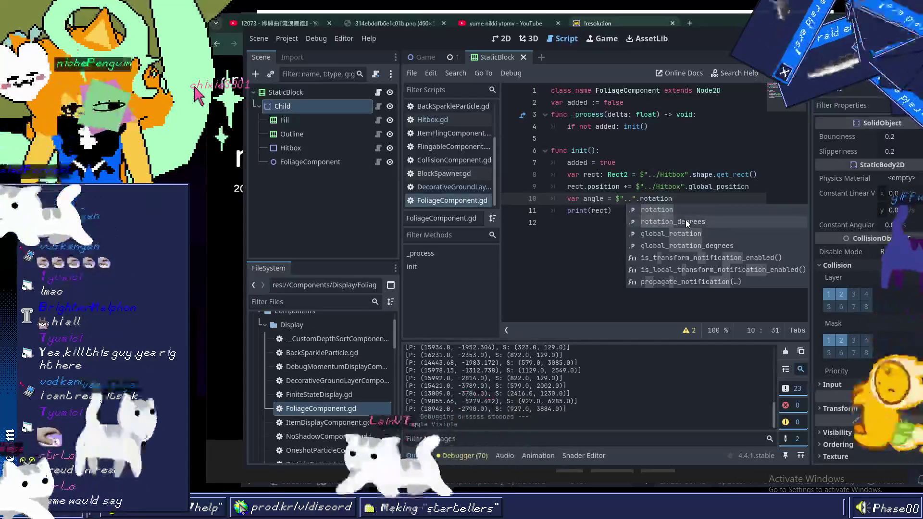
{"action": "key", "text": "Escape"}
{"action": "key", "text": "Down"}
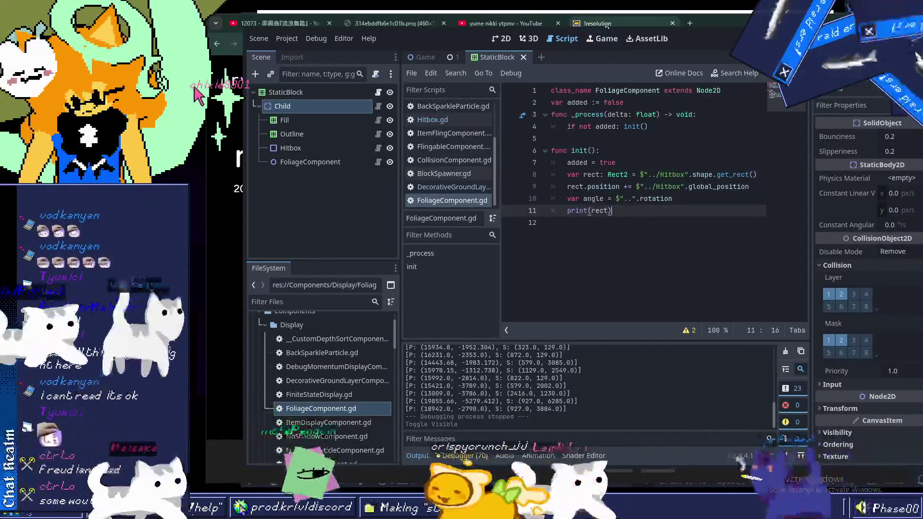
Reposition the editor window, review the hitbox lines 8–9, and show StaticBlock in 2D.
{"action": "left_click_drag", "start_coordinate": [607, 26], "coordinate": [543, 30]}
{"action": "left_click_drag", "start_coordinate": [635, 241], "coordinate": [654, 229]}
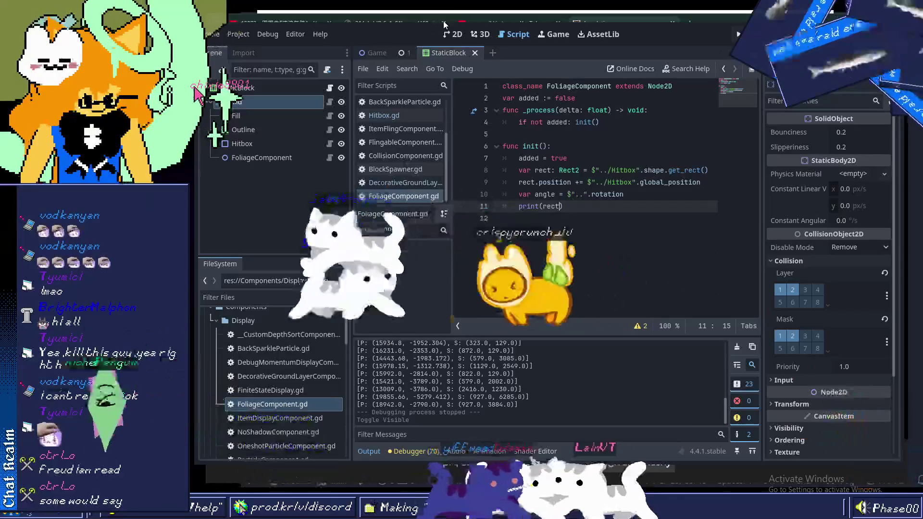
{"action": "left_click", "coordinate": [453, 34]}
{"action": "left_click", "coordinate": [506, 36]}
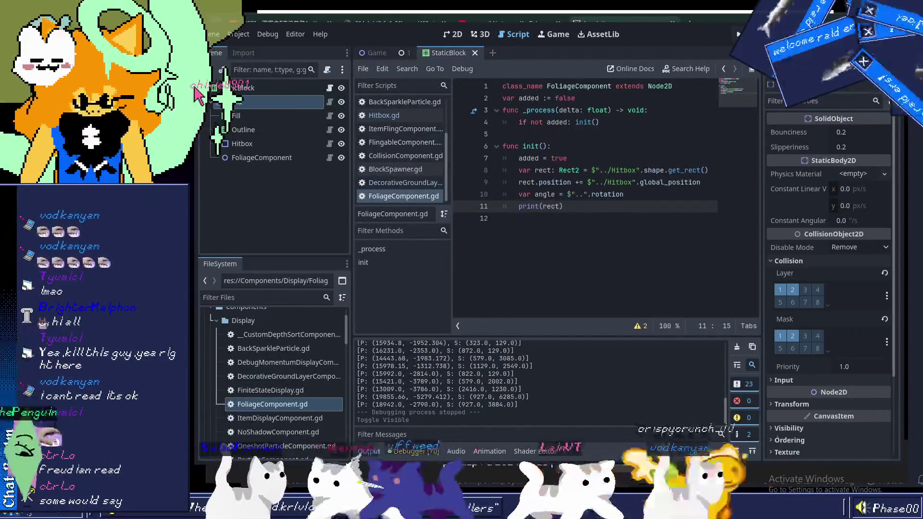
{"action": "left_click_drag", "start_coordinate": [710, 177], "coordinate": [702, 182]}
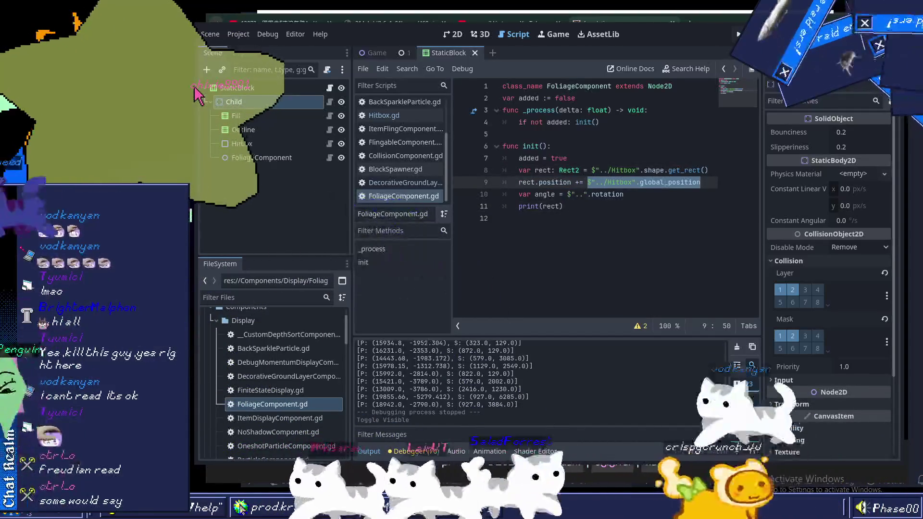
{"action": "left_click_drag", "start_coordinate": [600, 171], "coordinate": [706, 171]}
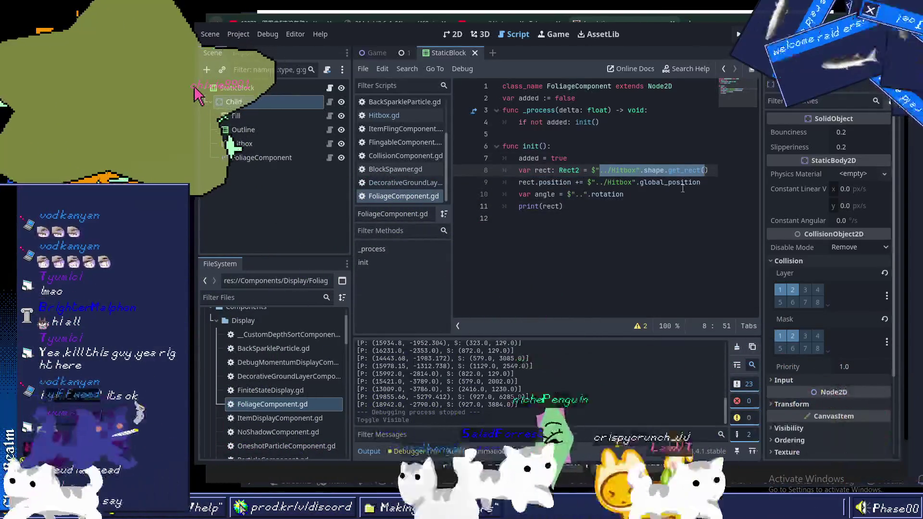
{"action": "left_click", "coordinate": [663, 195]}
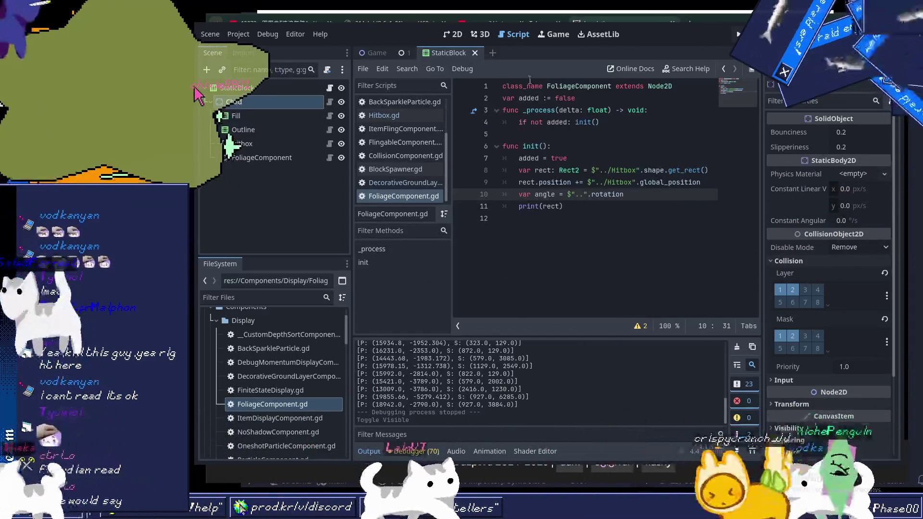
{"action": "left_click", "coordinate": [452, 35]}
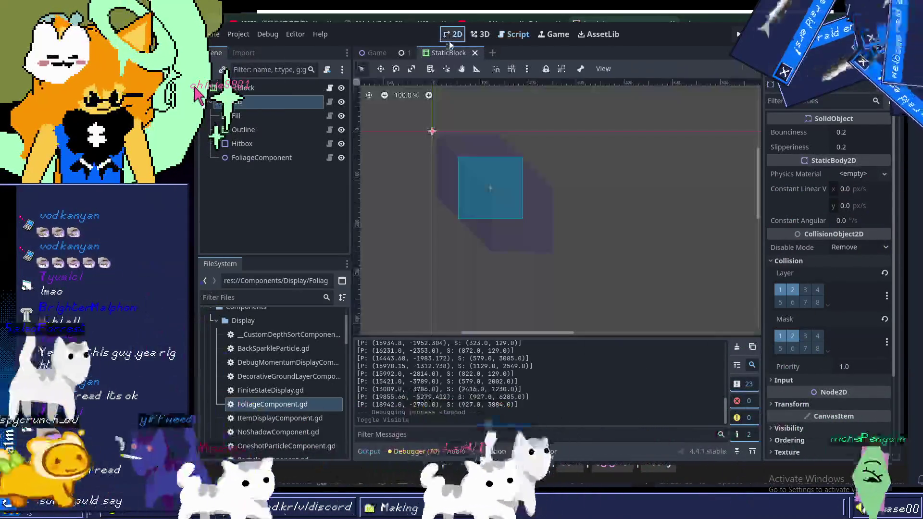
Switch to the level scene and zoom in, then cycle 2D/3D views back to FoliageComponent.gd.
{"action": "left_click", "coordinate": [404, 53]}
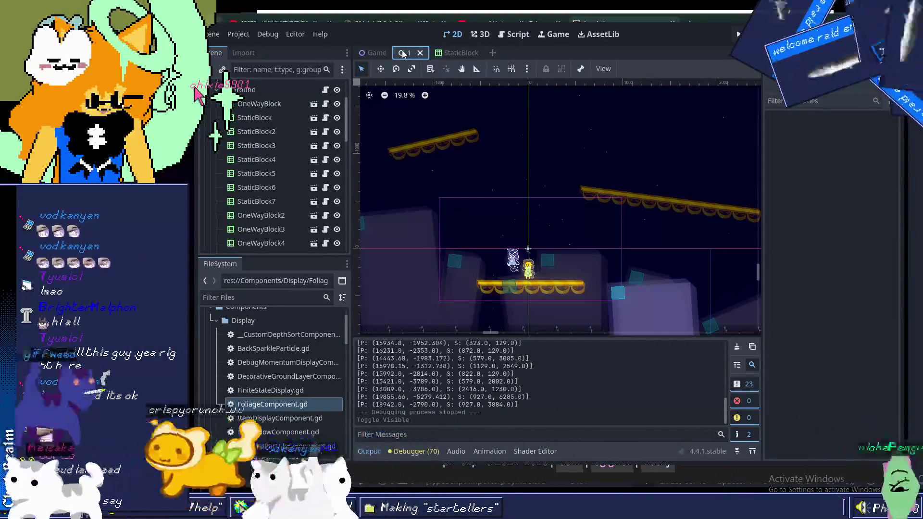
{"action": "scroll", "coordinate": [431, 247], "scroll_direction": "up", "scroll_amount": 3}
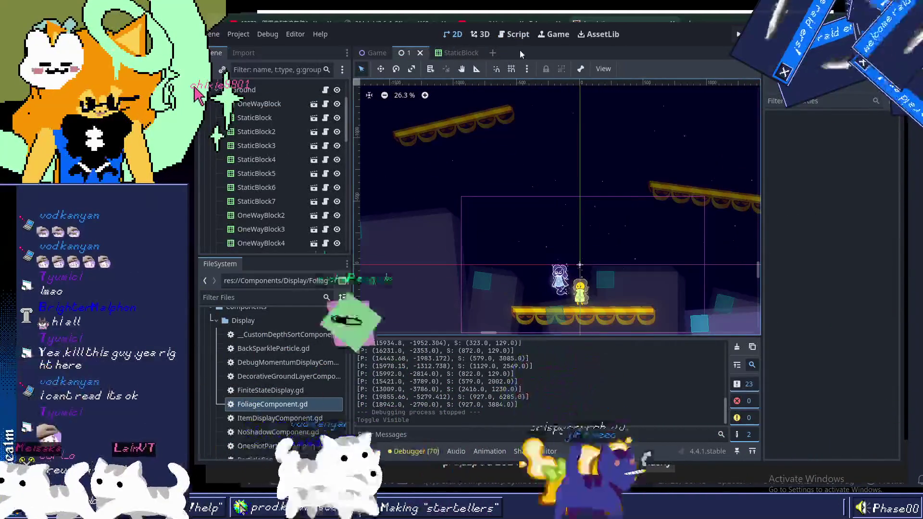
{"action": "left_click", "coordinate": [509, 38]}
{"action": "left_click", "coordinate": [456, 35]}
{"action": "left_click", "coordinate": [478, 36]}
{"action": "left_click", "coordinate": [513, 35]}
{"action": "left_click", "coordinate": [453, 35]}
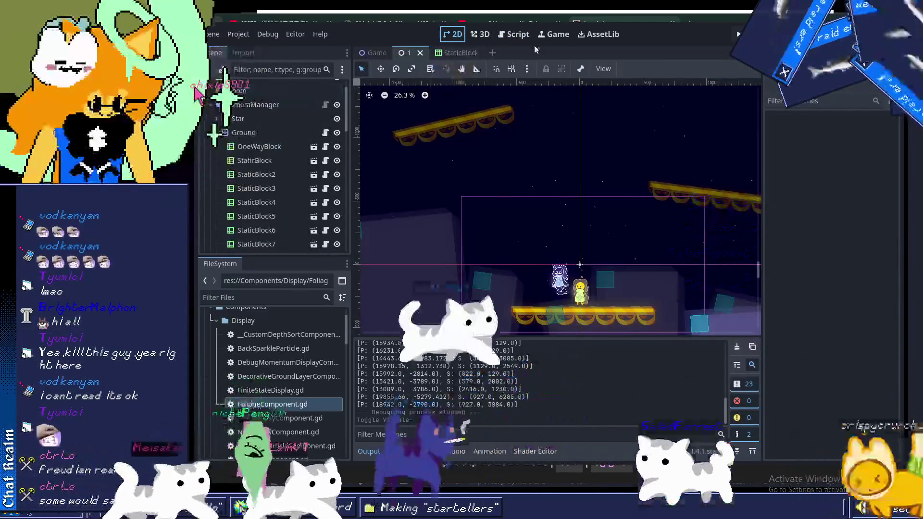
{"action": "left_click", "coordinate": [514, 34]}
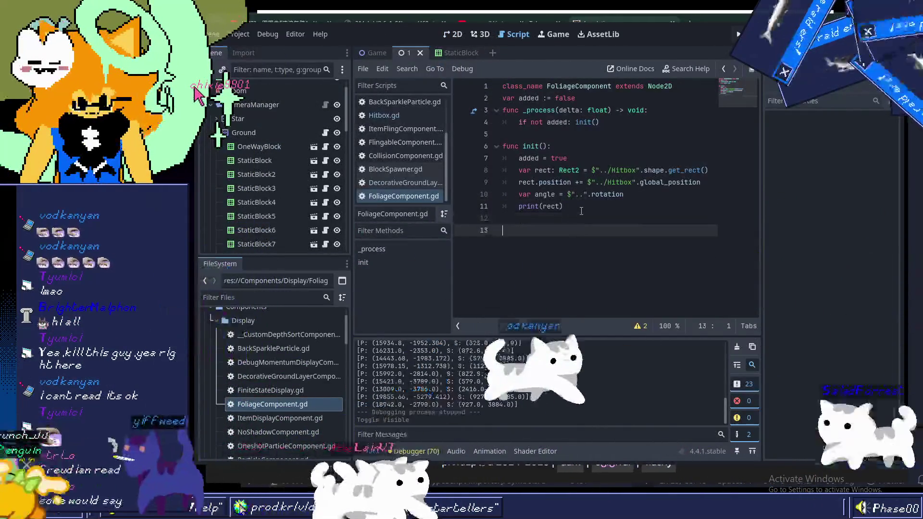
Start a _draw() function and replace print(rect) with queue_redraw(), then save.
{"action": "type", "text": "func _dr"}
{"action": "key", "text": "Return"}
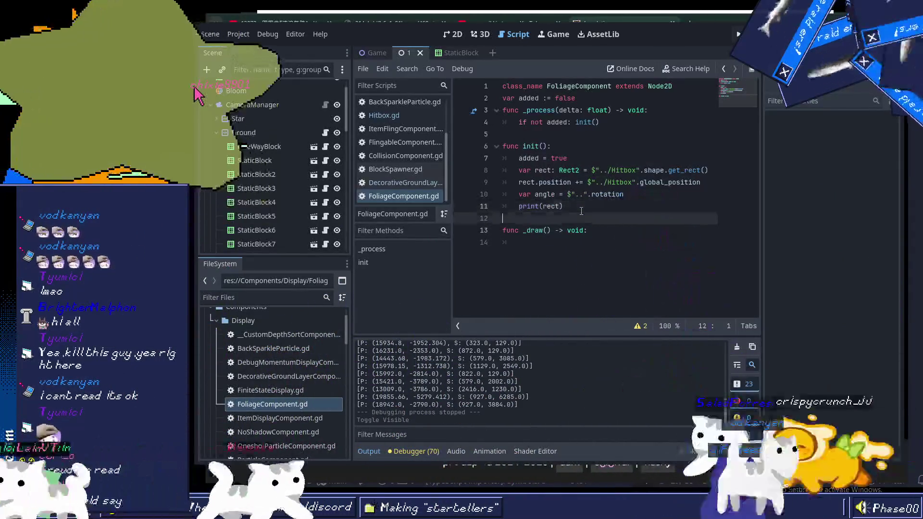
{"action": "key", "text": "Up"}
{"action": "key", "text": "End"}
{"action": "key", "text": "shift+Home"}
{"action": "type", "text": "que"}
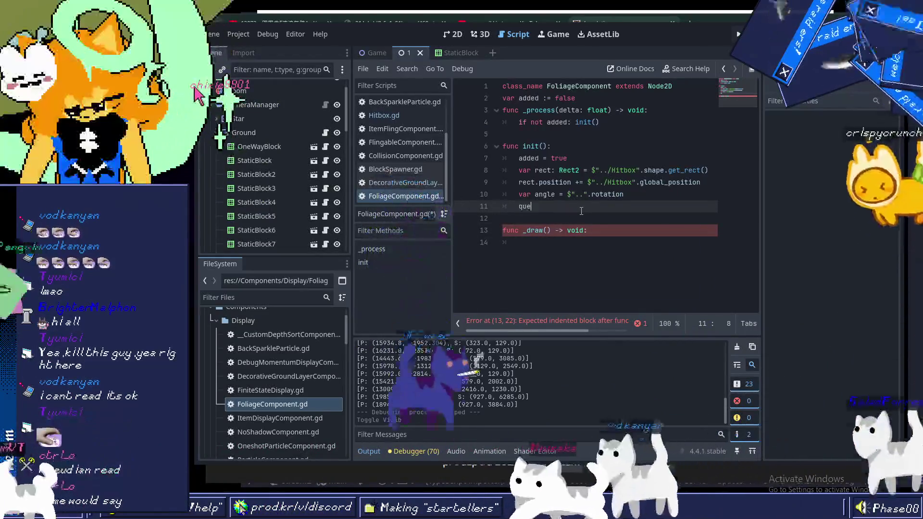
{"action": "type", "text": "ue"}
{"action": "key", "text": "Return"}
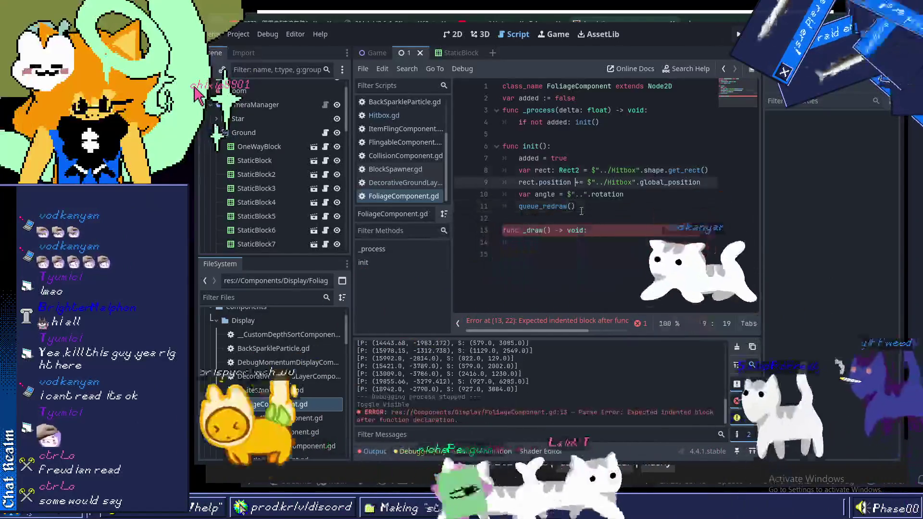
{"action": "key", "text": "Down"}
{"action": "key", "text": "ctrl+s"}
Declare member variables center: Vector2, size: Vector2 and angle: float.
{"action": "key", "text": "Tab"}
{"action": "type", "text": "nter"}
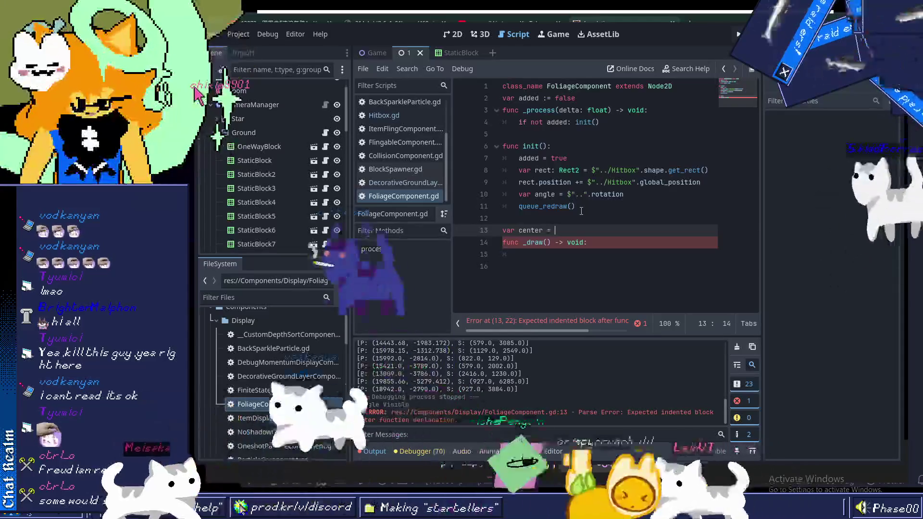
{"action": "key", "text": "BackSpace"}
{"action": "key", "text": "BackSpace"}
{"action": "key", "text": "BackSpace"}
{"action": "type", "text": ":"}
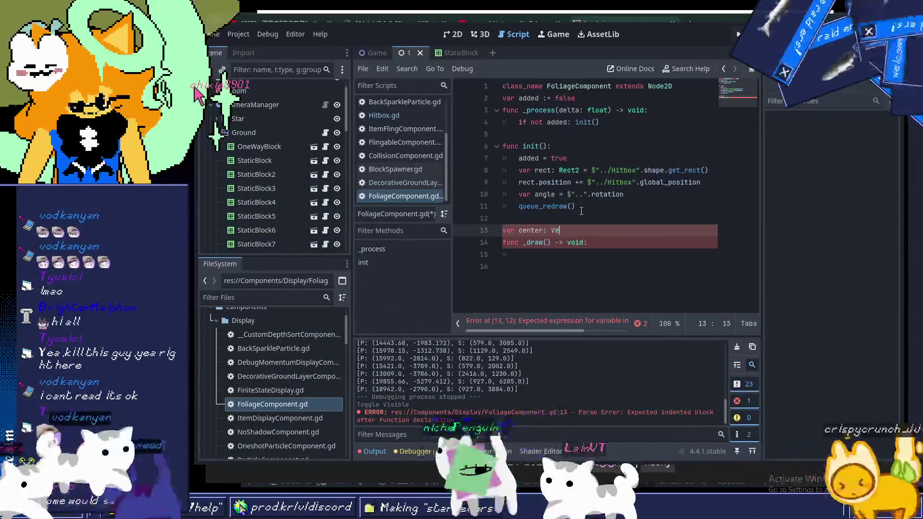
{"action": "type", "text": "var center: Vector2"}
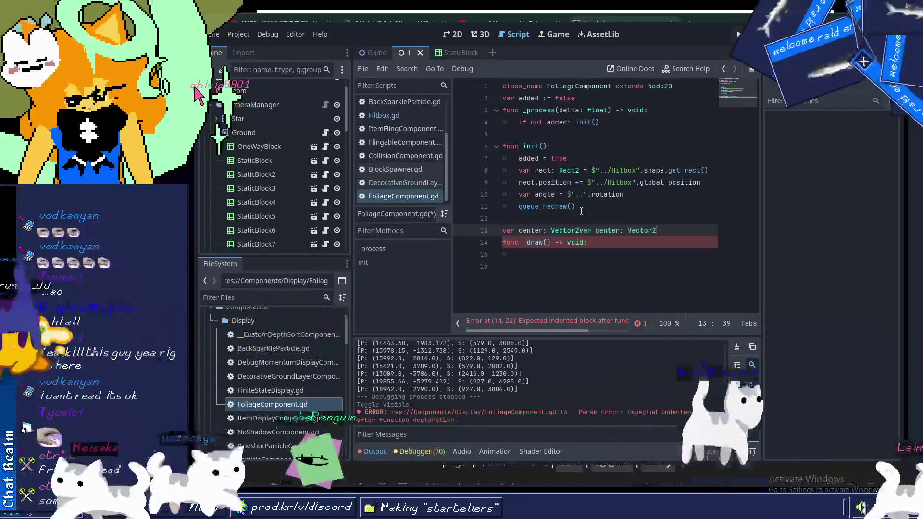
{"action": "type", "text": "angle: "}
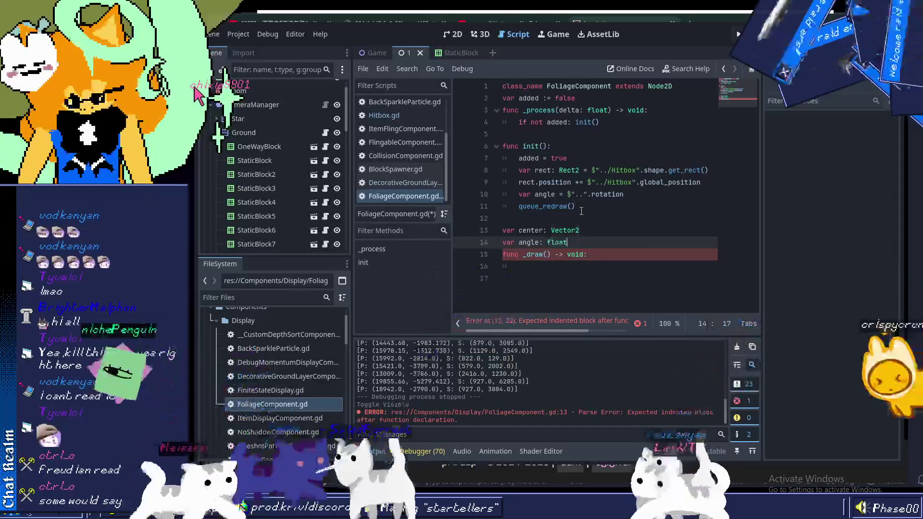
{"action": "type", "text": "float"}
{"action": "key", "text": "Escape"}
{"action": "key", "text": "Down"}
{"action": "key", "text": "Home"}
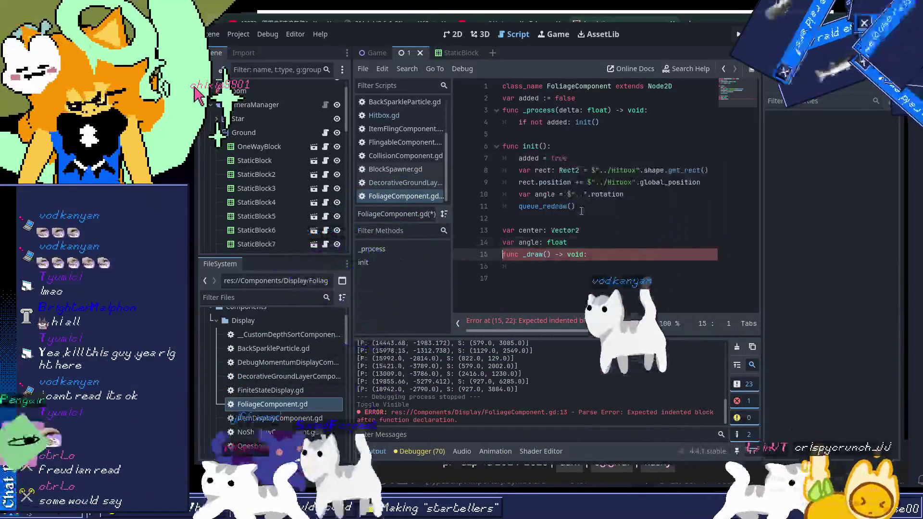
{"action": "key", "text": "ctrl+c"}
{"action": "key", "text": "Left"}
{"action": "key", "text": "ctrl+v"}
{"action": "key", "text": "Return"}
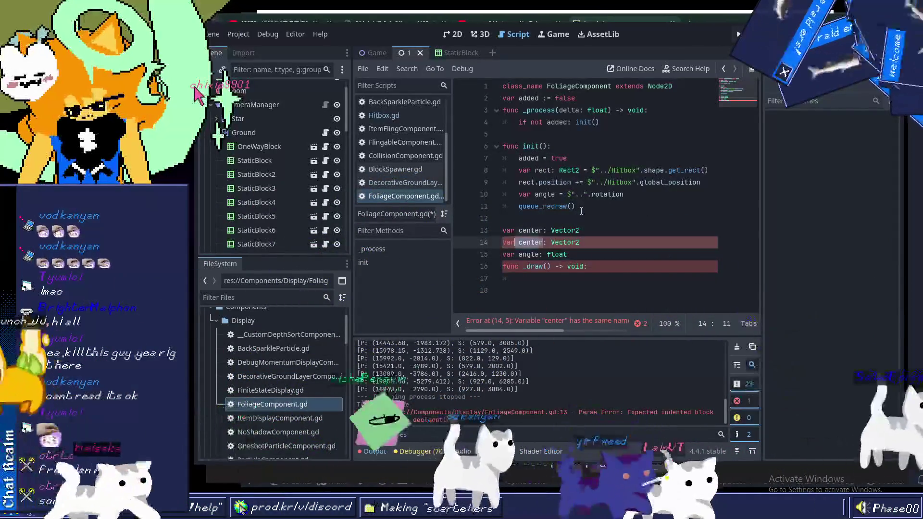
In init(), assign the angle member and add center = rect.position and size = rect.size.
{"action": "key", "text": "Up"}
{"action": "key", "text": "Up"}
{"action": "key", "text": "Up"}
{"action": "key", "text": "End"}
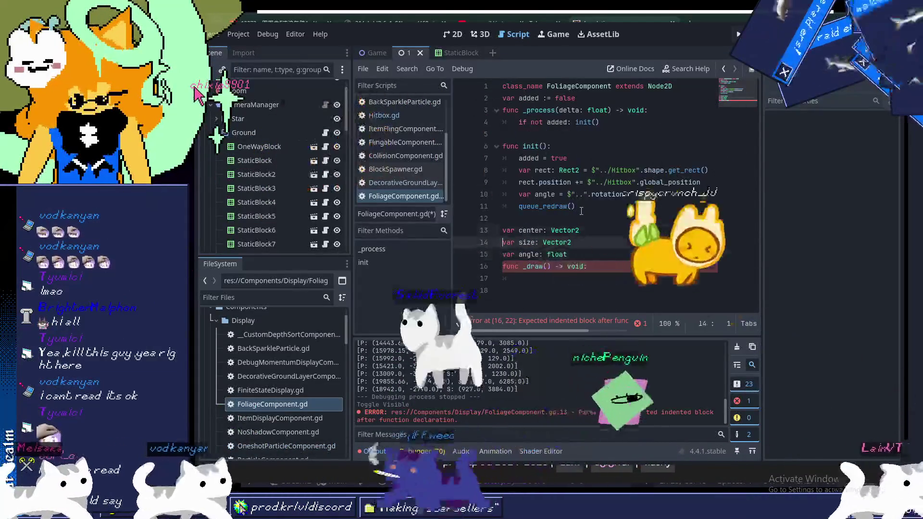
{"action": "key", "text": "Home"}
{"action": "key", "text": "Delete"}
{"action": "key", "text": "Delete"}
{"action": "key", "text": "Delete"}
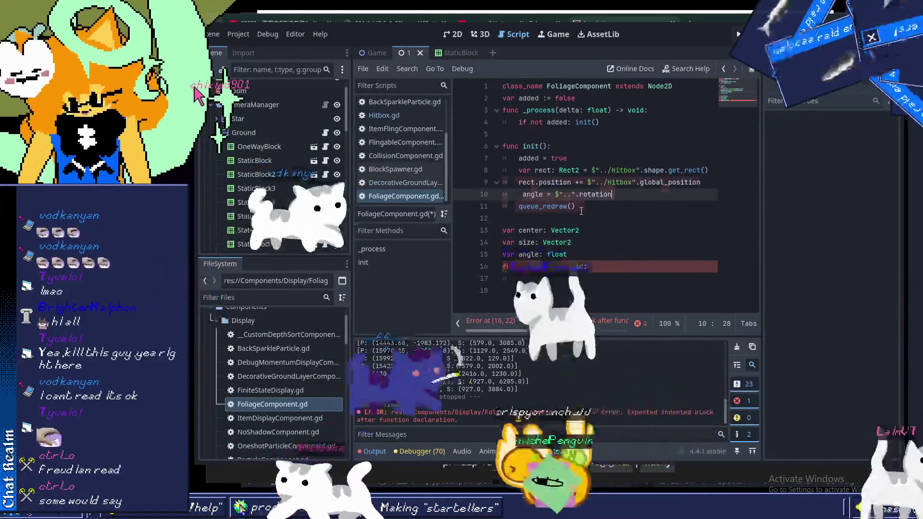
{"action": "key", "text": "Delete"}
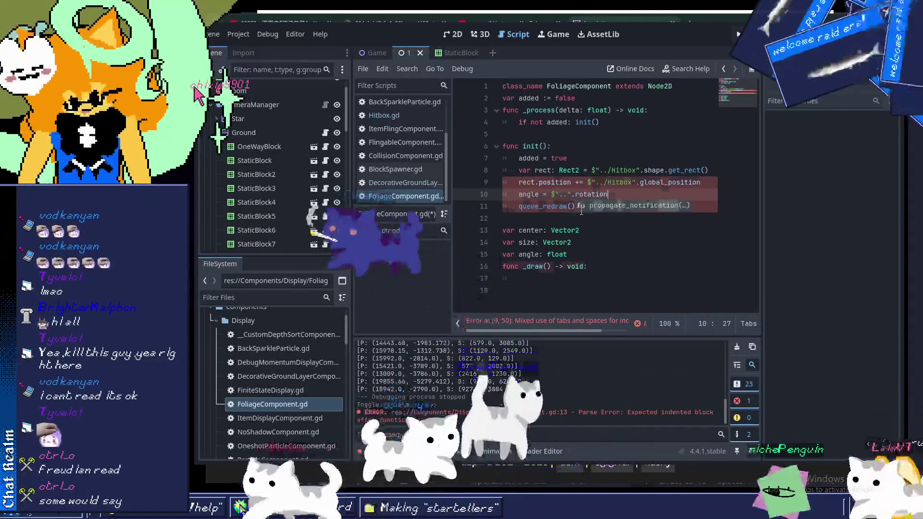
{"action": "key", "text": "Home"}
{"action": "key", "text": "Return"}
{"action": "key", "text": "Up"}
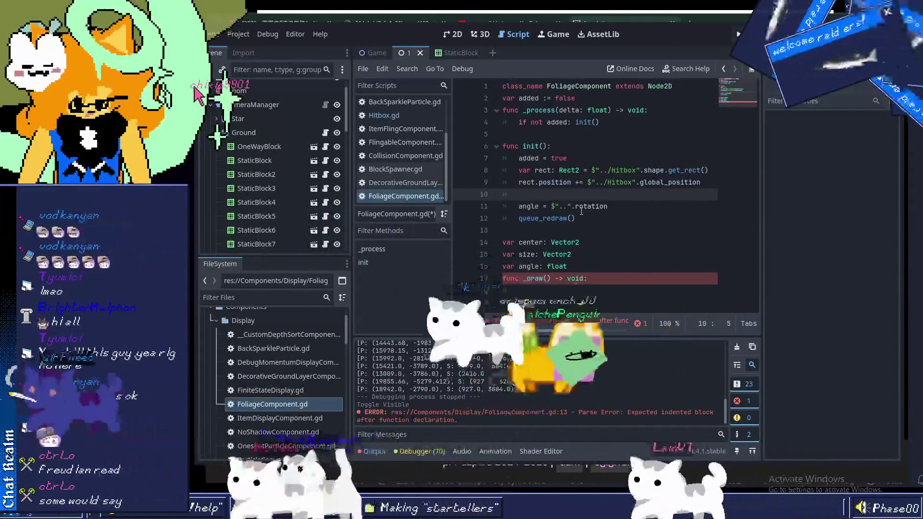
{"action": "type", "text": "center = rect.position"}
{"action": "key", "text": "Return"}
{"action": "type", "text": "size = "}
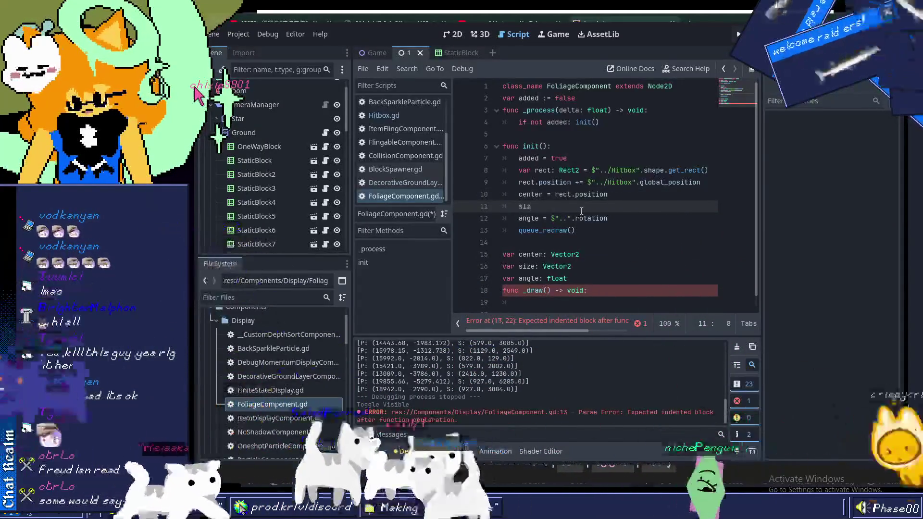
{"action": "type", "text": "rect.size"}
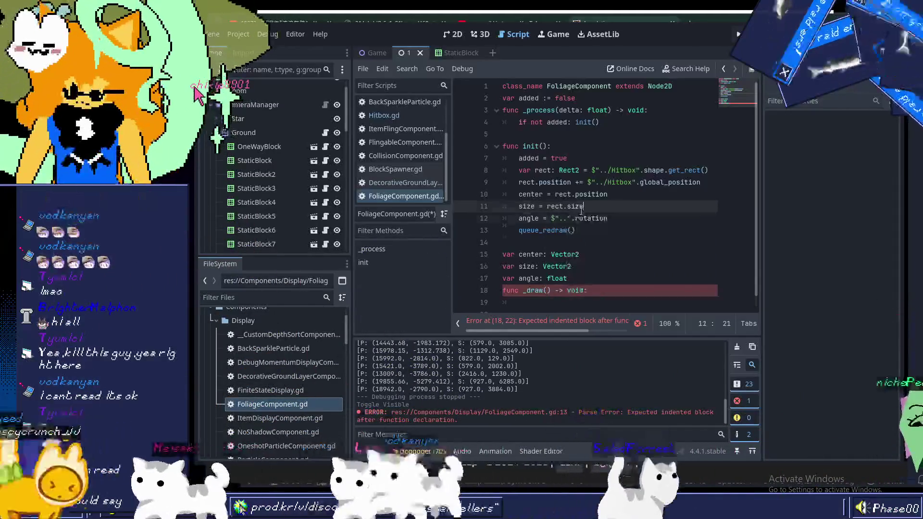
{"action": "key", "text": "Down"}
{"action": "key", "text": "Down"}
{"action": "key", "text": "Down"}
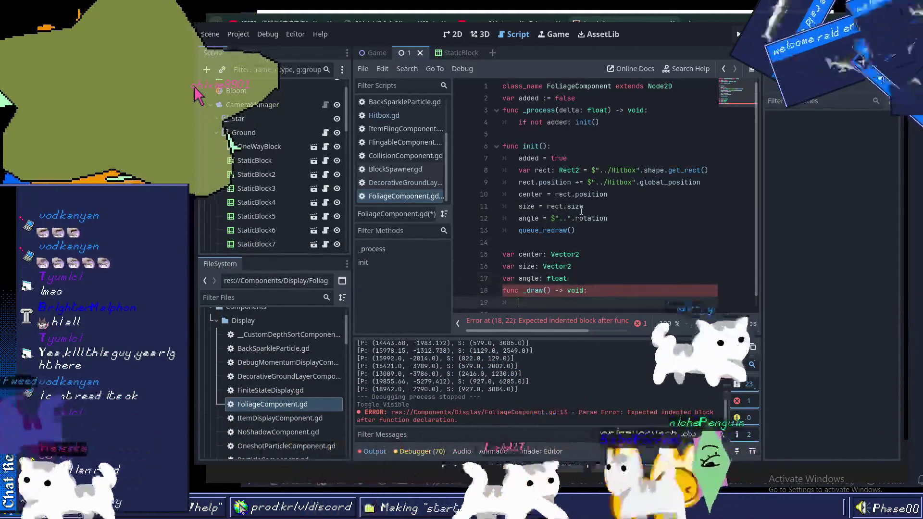
Insert an empty draw_line() call in _draw() with a blank line above it.
{"action": "type", "text": "draw_l"}
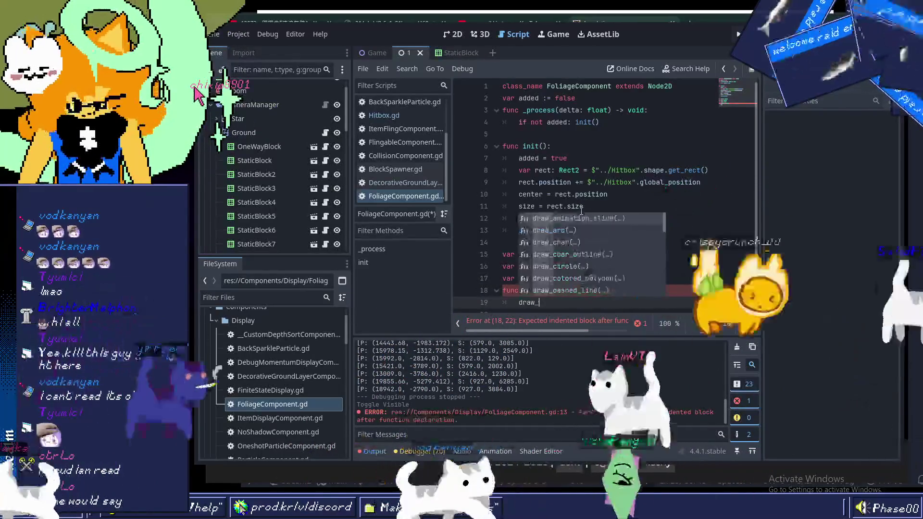
{"action": "key", "text": "BackSpace"}
{"action": "type", "text": "re"}
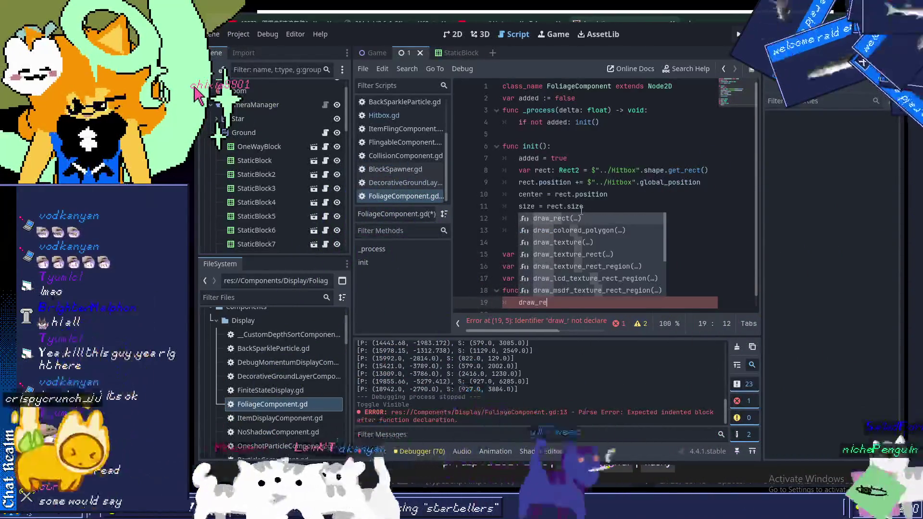
{"action": "key", "text": "BackSpace"}
{"action": "key", "text": "BackSpace"}
{"action": "key", "text": "Return"}
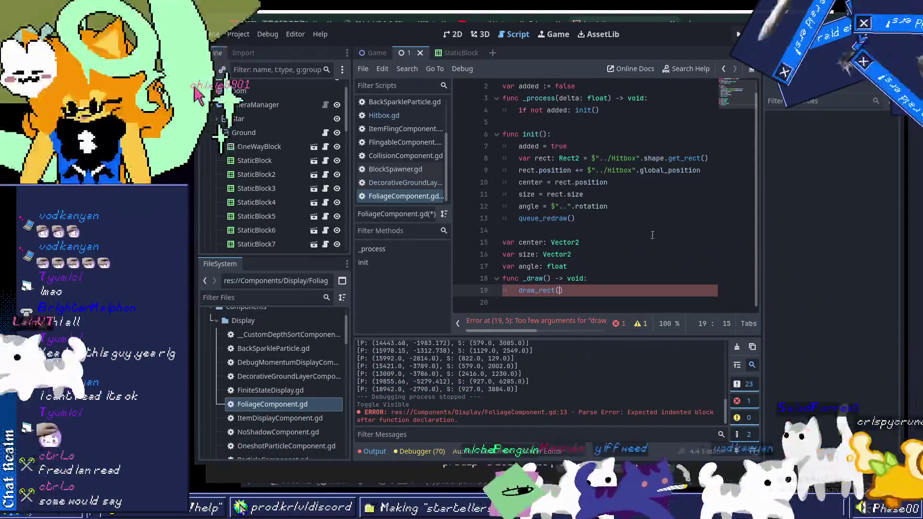
{"action": "type", "text": "()"}
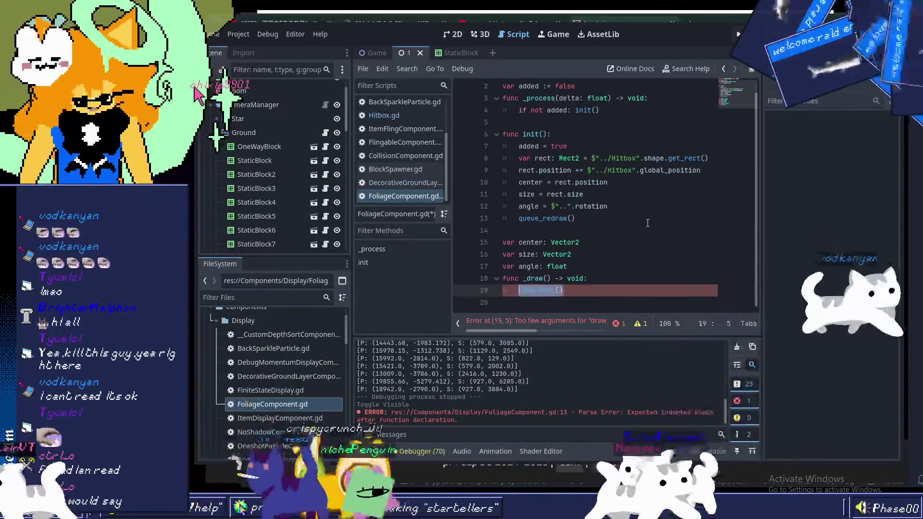
{"action": "type", "text": "_l"}
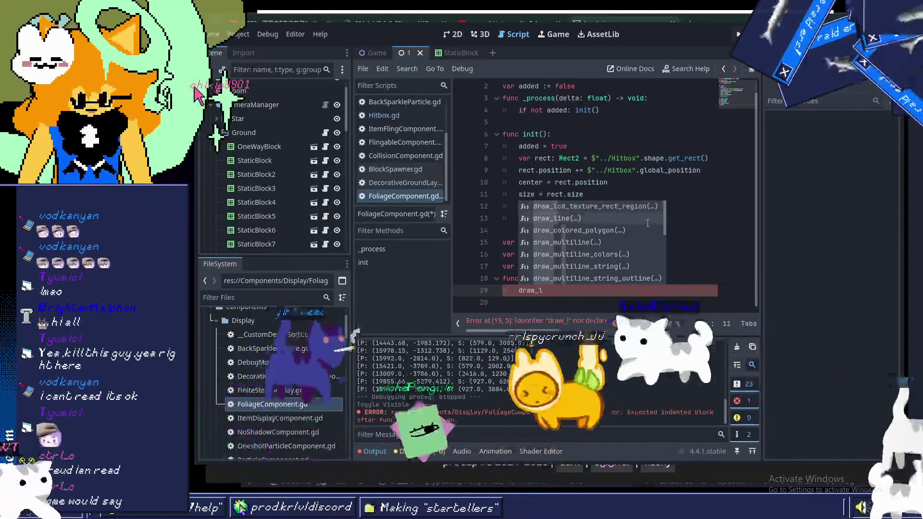
{"action": "key", "text": "Return"}
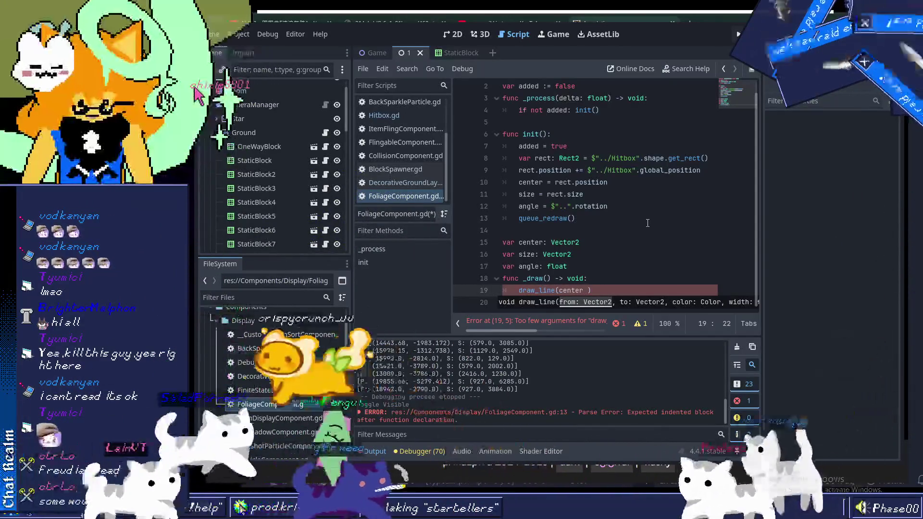
{"action": "key", "text": "BackSpace"}
{"action": "key", "text": "BackSpace"}
{"action": "key", "text": "BackSpace"}
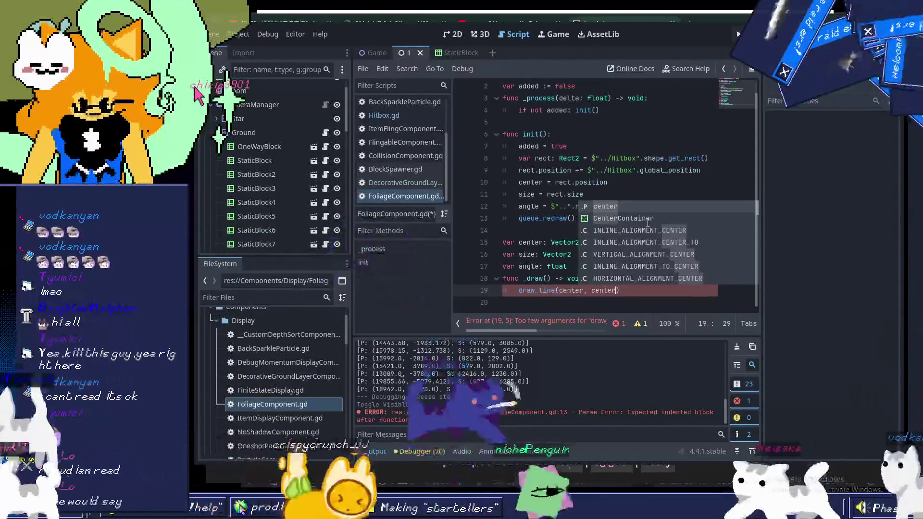
{"action": "key", "text": "Home"}
{"action": "key", "text": "Return"}
{"action": "key", "text": "Up"}
Define the tl corner as center plus size rotated by angle.
{"action": "type", "text": "l"}
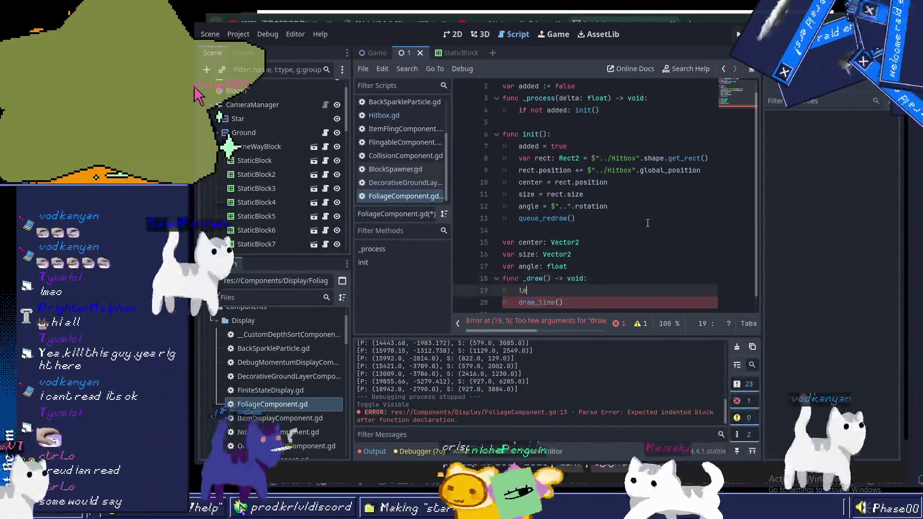
{"action": "key", "text": "shift+Home"}
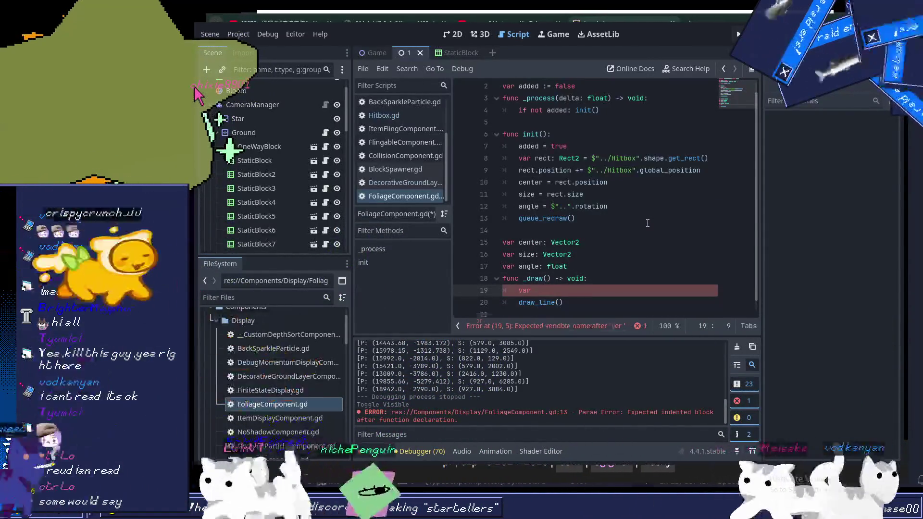
{"action": "scroll", "coordinate": [690, 189], "scroll_direction": "down", "scroll_amount": 1}
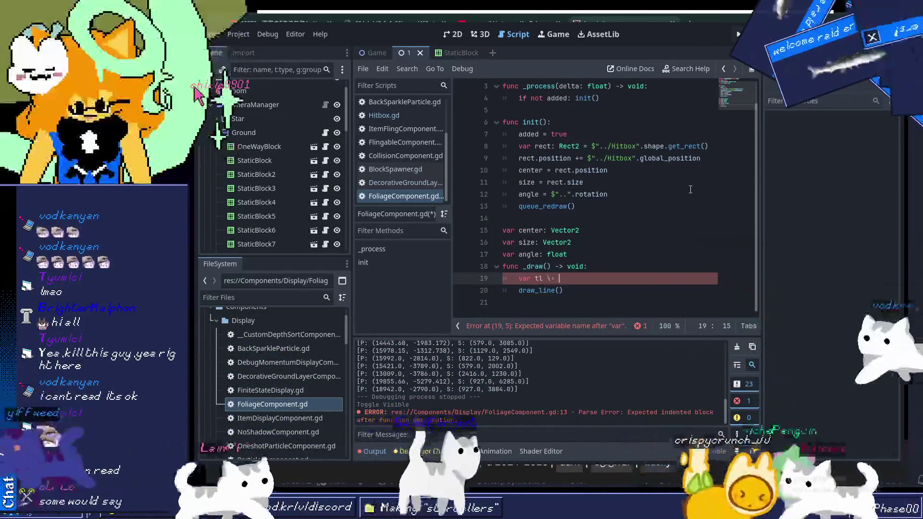
{"action": "type", "text": "= center + ("}
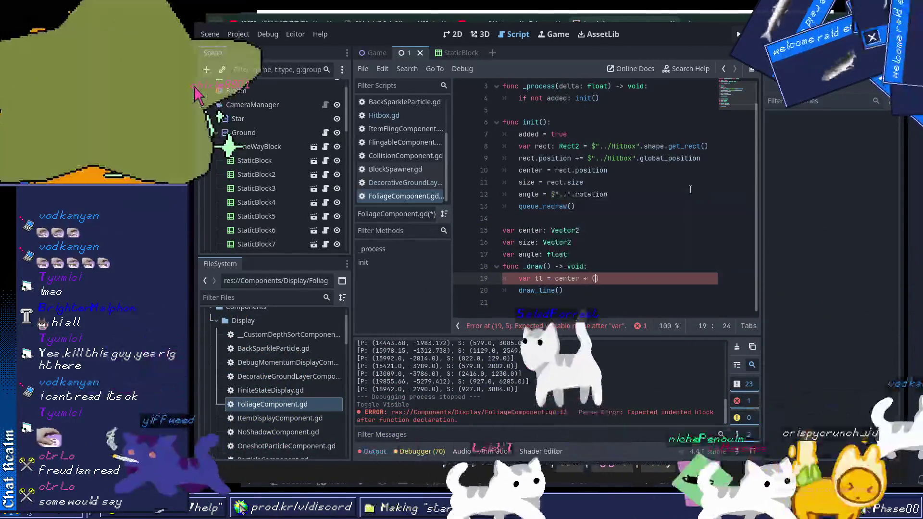
{"action": "type", "text": "size"}
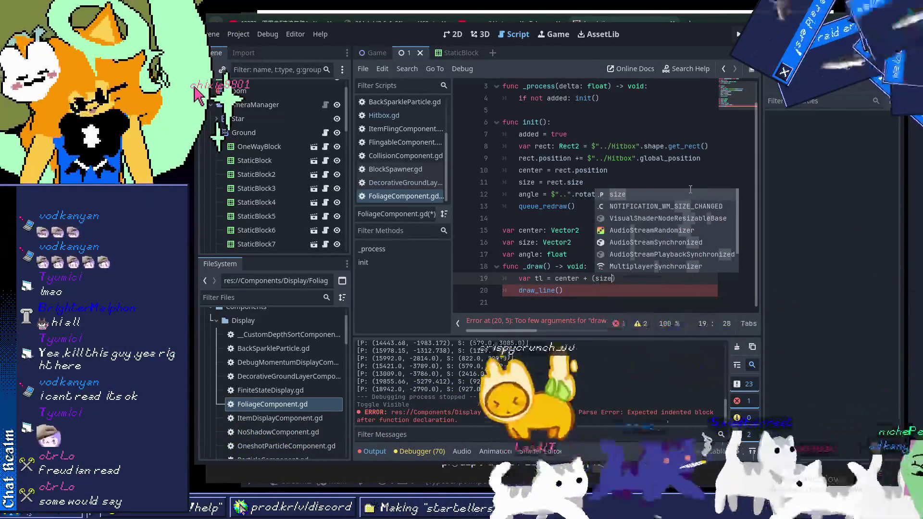
{"action": "type", "text": ".ro"}
{"action": "key", "text": "Return"}
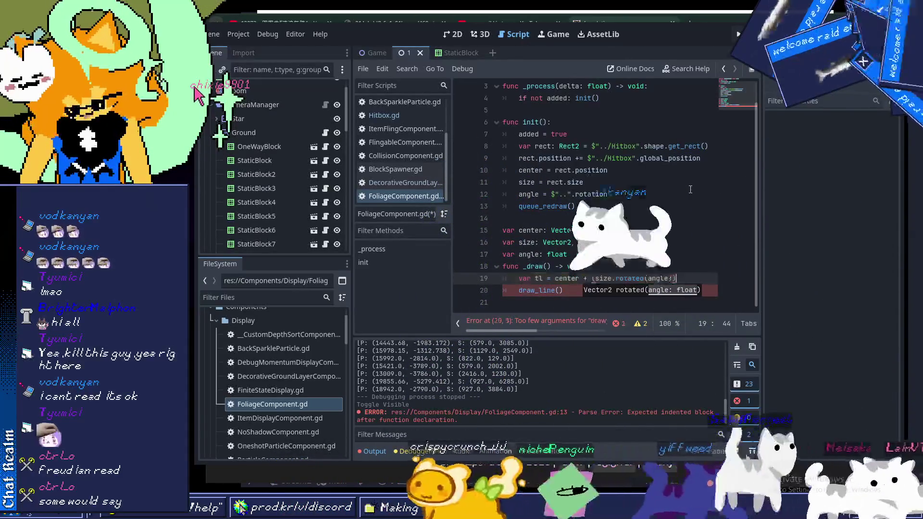
{"action": "type", "text": "angle"}
{"action": "key", "text": "Left"}
{"action": "key", "text": "Left"}
{"action": "key", "text": "Left"}
{"action": "type", "text": ")"}
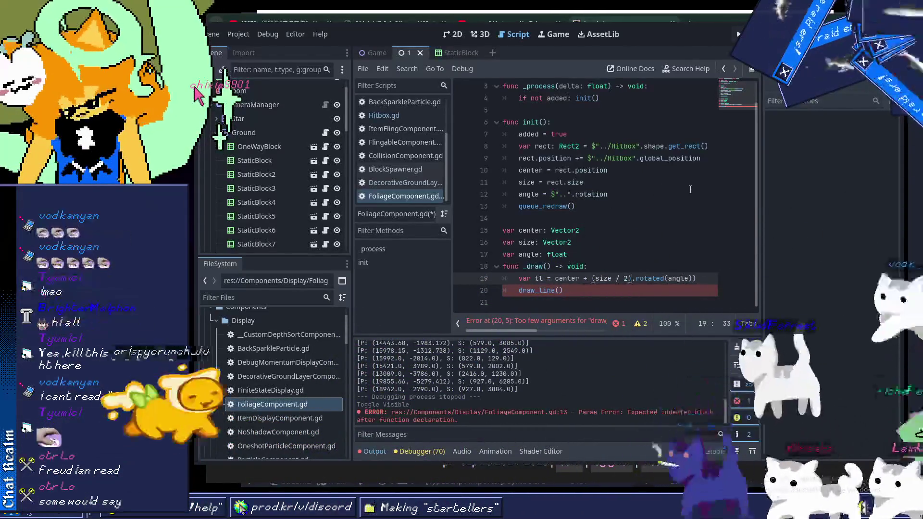
{"action": "key", "text": "Right"}
{"action": "key", "text": "Right"}
{"action": "key", "text": "Right"}
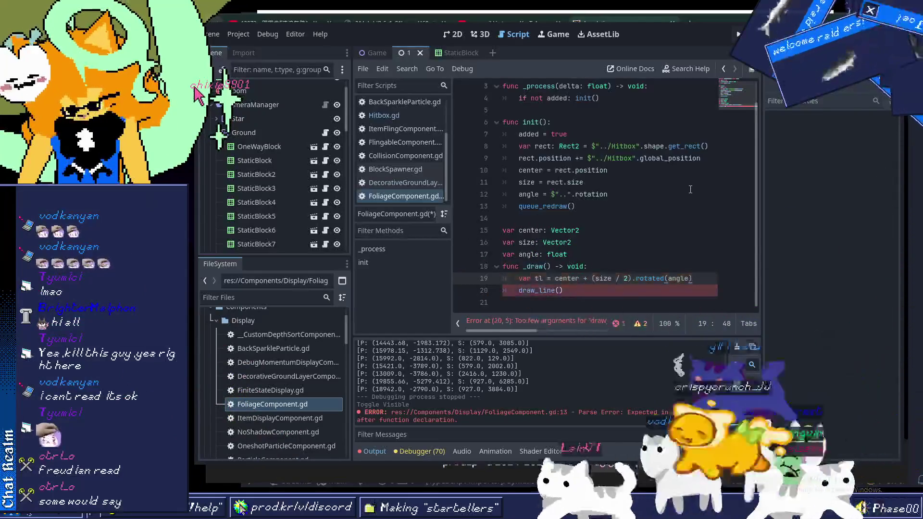
Duplicate the tl line as the br corner with the sign flipped.
{"action": "key", "text": "shift+alt+Down"}
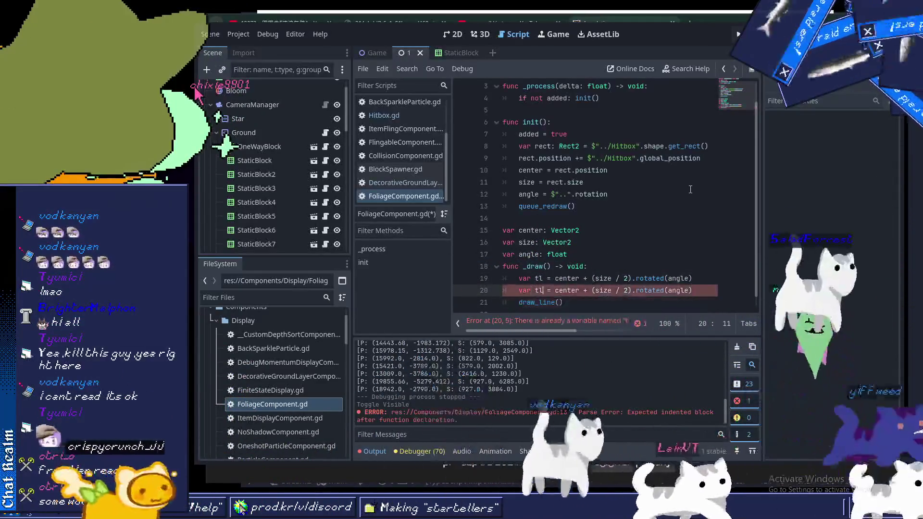
{"action": "key", "text": "BackSpace"}
{"action": "type", "text": "br"}
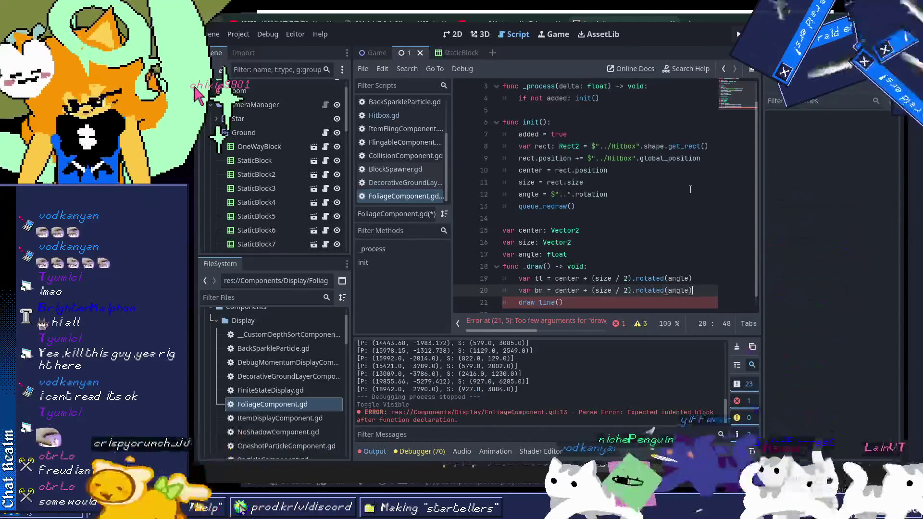
{"action": "key", "text": "Right"}
{"action": "key", "text": "Right"}
{"action": "key", "text": "BackSpace"}
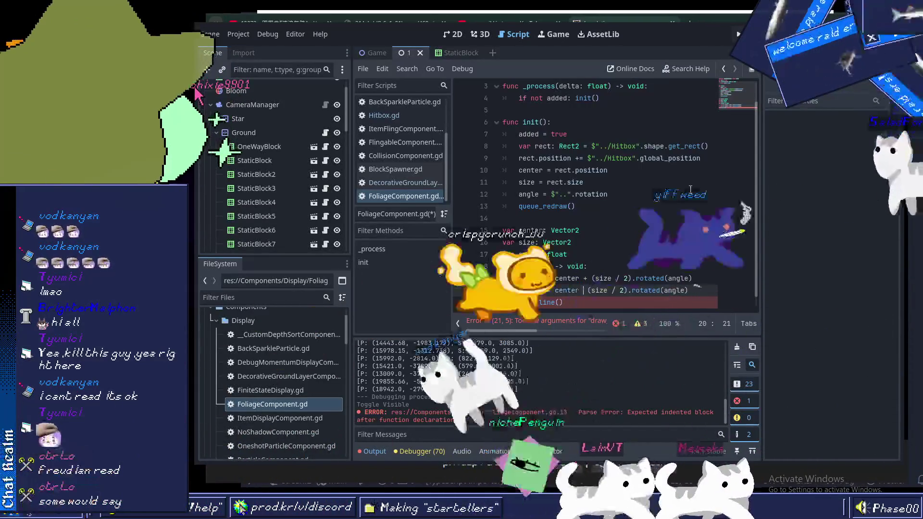
{"action": "type", "text": "-"}
{"action": "key", "text": "Down"}
{"action": "key", "text": "Down"}
Copy the corner lines and create the tr corner using Vector2(size.x, -size.y).
{"action": "key", "text": "Home"}
{"action": "key", "text": "shift+Up"}
{"action": "key", "text": "shift+Up"}
{"action": "key", "text": "shift+Up"}
{"action": "key", "text": "Up"}
{"action": "key", "text": "BackSpace"}
{"action": "type", "text": "r2"}
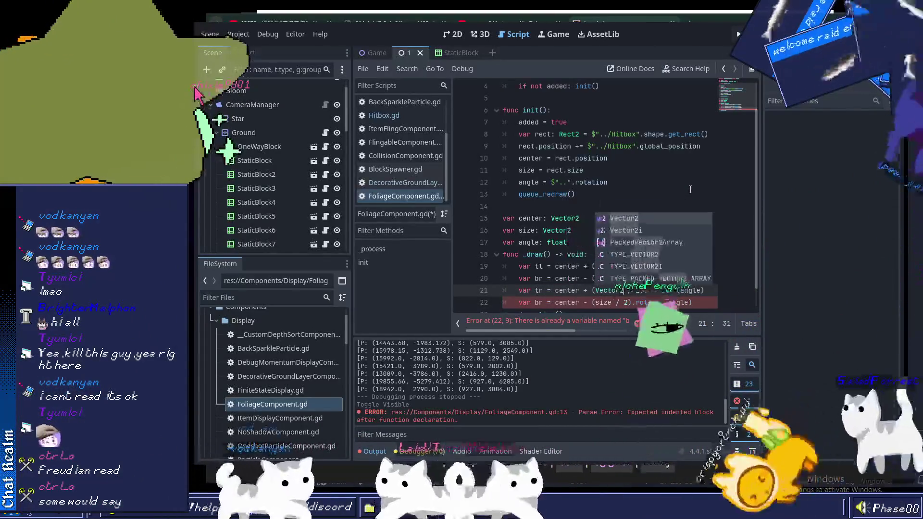
{"action": "type", "text": "(size.x,"}
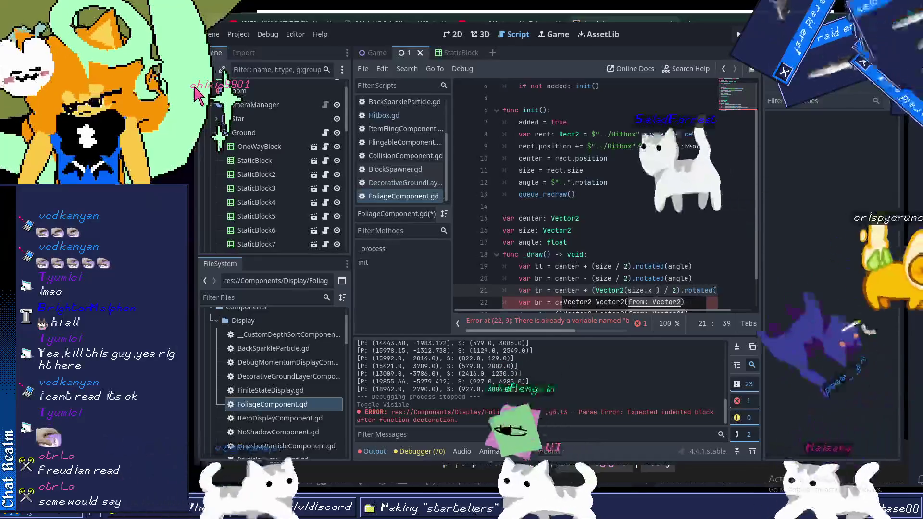
{"action": "type", "text": " -size.y"}
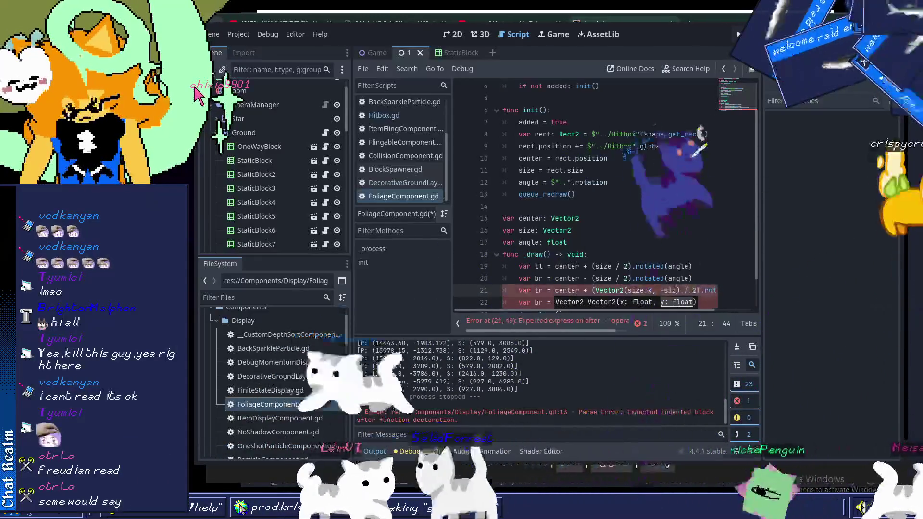
{"action": "key", "text": "ctrl+Left"}
{"action": "key", "text": "ctrl+Left"}
{"action": "key", "text": "BackSpace"}
{"action": "key", "text": "ctrl+Left"}
{"action": "key", "text": "ctrl+Left"}
{"action": "key", "text": "ctrl+Left"}
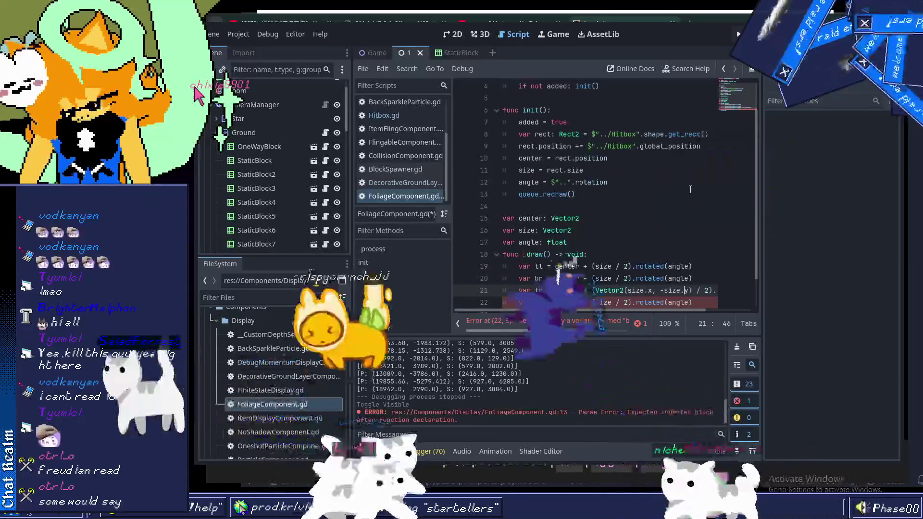
{"action": "type", "text": "-"}
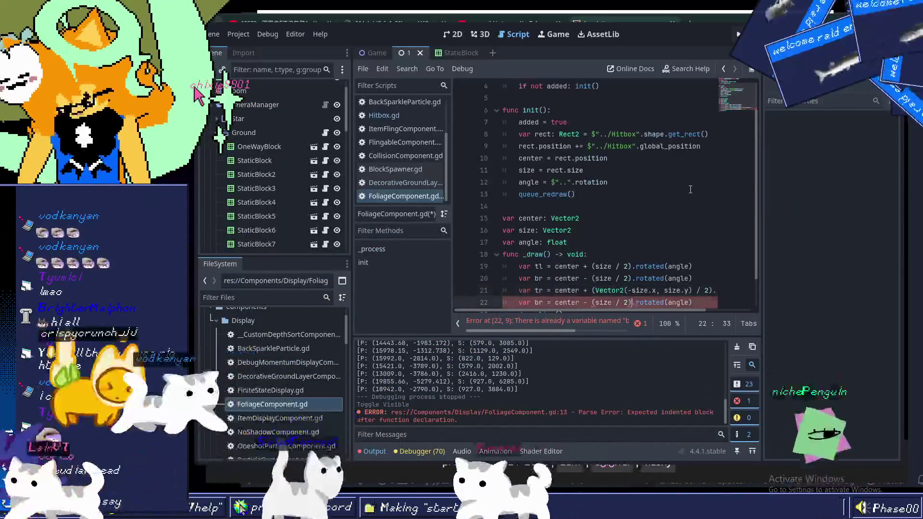
Add the bl corner, move tr above br, and start draw_line(tl, tr, Color.YELLOW).
{"action": "scroll", "coordinate": [690, 189], "scroll_direction": "right", "scroll_amount": 3}
{"action": "key", "text": "End"}
{"action": "key", "text": "ctrl+v"}
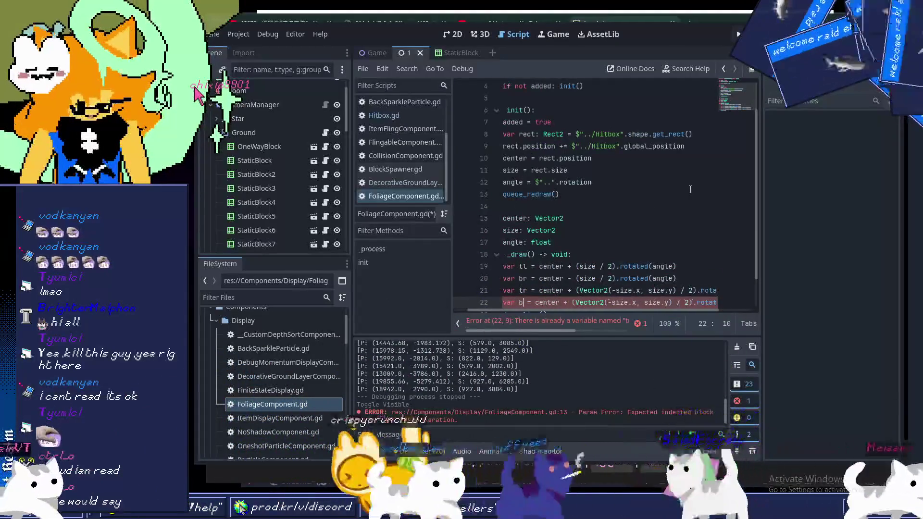
{"action": "key", "text": "Right"}
{"action": "key", "text": "Delete"}
{"action": "key", "text": "ctrl+Right"}
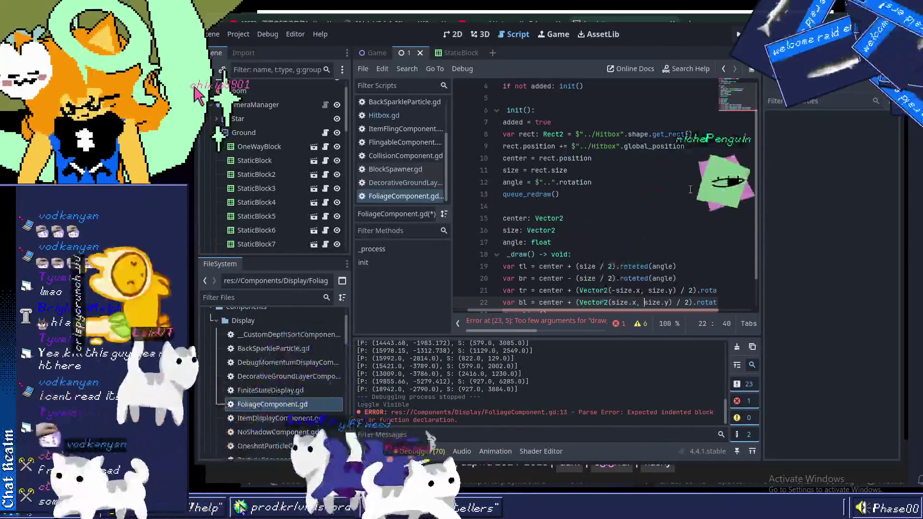
{"action": "type", "text": "0-"}
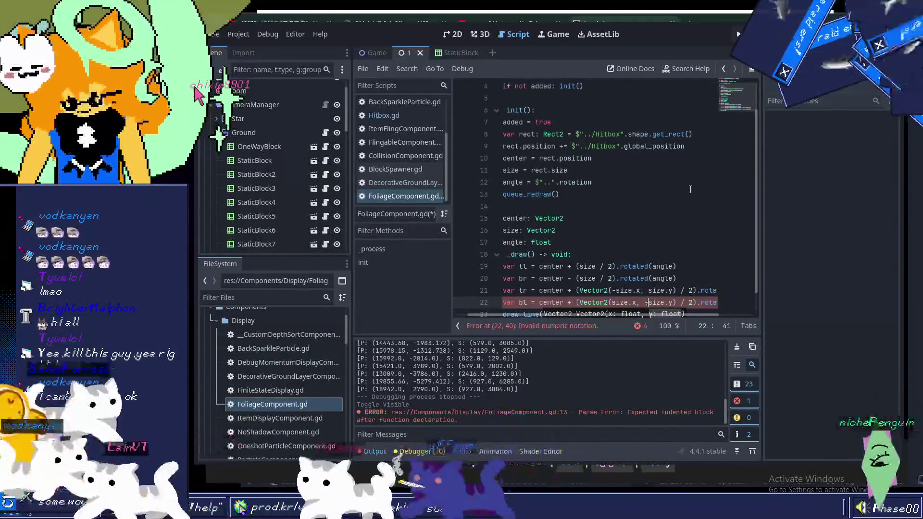
{"action": "key", "text": "BackSpace"}
{"action": "key", "text": "Up"}
{"action": "key", "text": "Home"}
{"action": "key", "text": "alt+Up"}
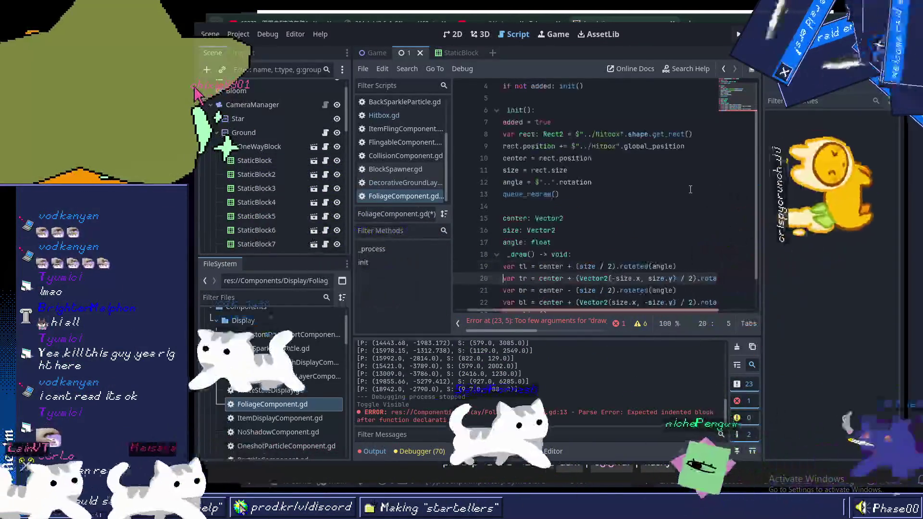
{"action": "key", "text": "Down"}
{"action": "key", "text": "Down"}
{"action": "key", "text": "Down"}
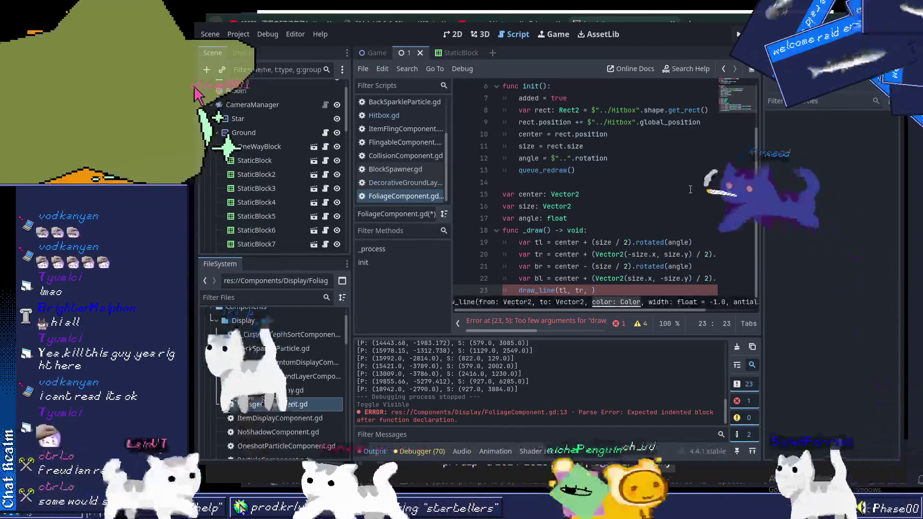
{"action": "type", "text": "Color.YELLOW"}
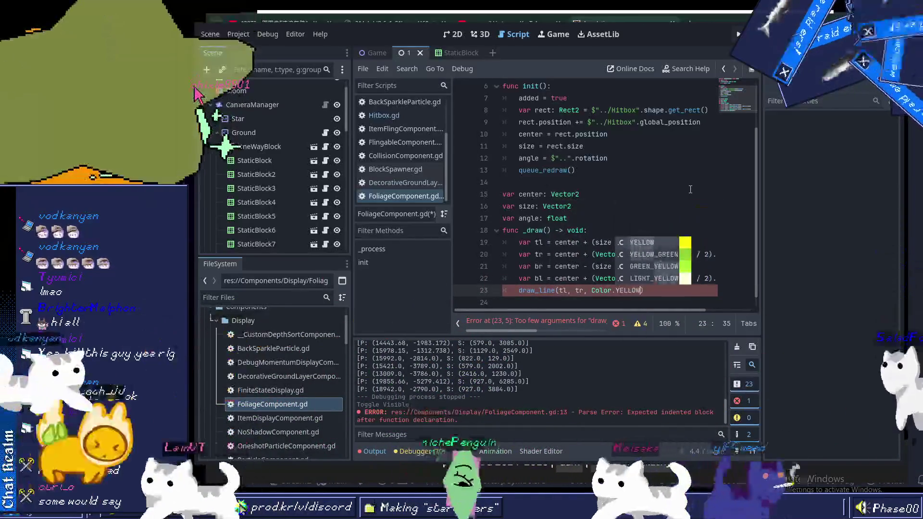
Finish draw_line(tl, tr, Color.YELLOW), duplicate it, and make the second copy run tr to br.
{"action": "key", "text": "Return"}
{"action": "key", "text": "ctrl+shift+d"}
{"action": "key", "text": "ctrl+shift+d"}
{"action": "key", "text": "ctrl+shift+d"}
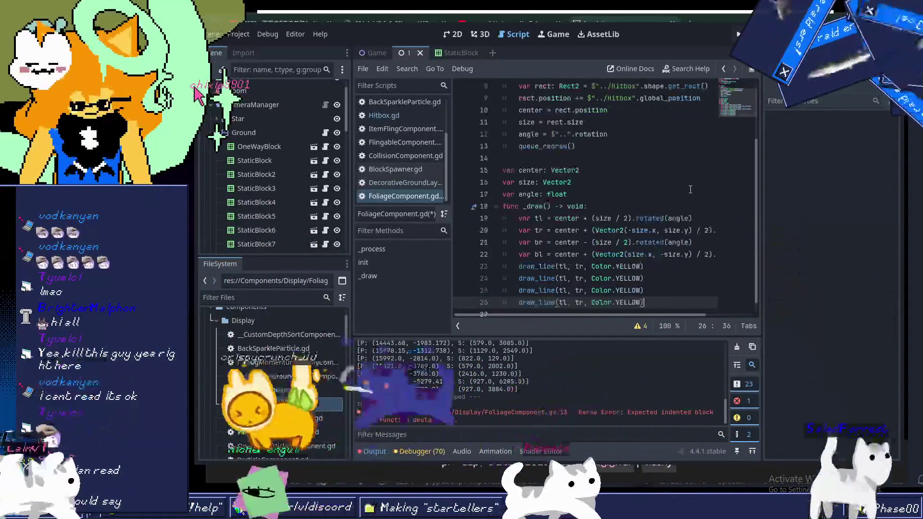
{"action": "key", "text": "Up"}
{"action": "key", "text": "BackSpace"}
{"action": "type", "text": "r"}
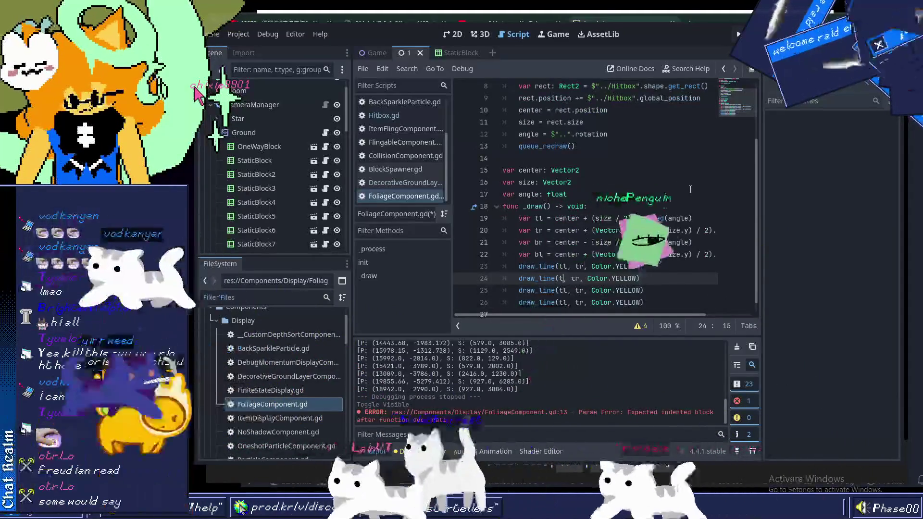
{"action": "key", "text": "Delete"}
{"action": "key", "text": "Delete"}
{"action": "key", "text": "Delete"}
{"action": "type", "text": ", b"}
Change the remaining draw_line copies' endpoints to br–bl and bl–tl.
{"action": "key", "text": "Up"}
{"action": "key", "text": "Left"}
{"action": "key", "text": "Left"}
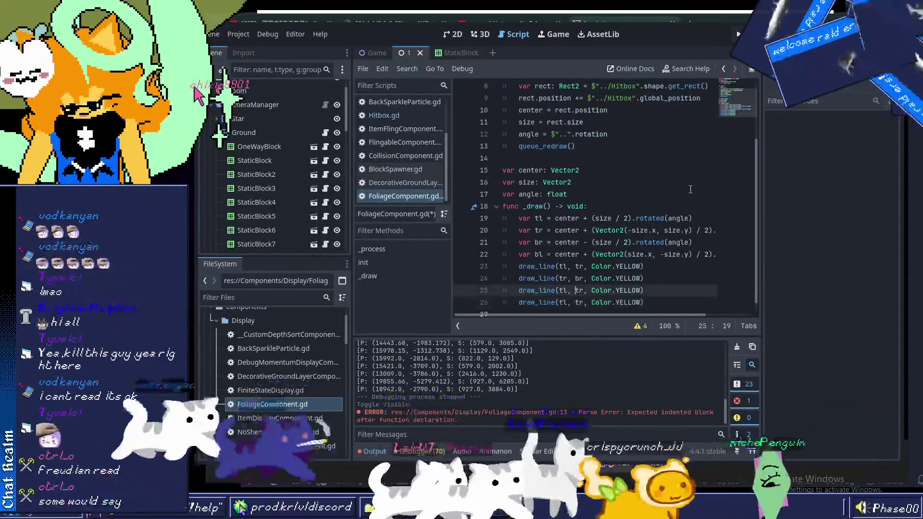
{"action": "key", "text": "BackSpace"}
{"action": "key", "text": "Delete"}
{"action": "type", "text": "br"}
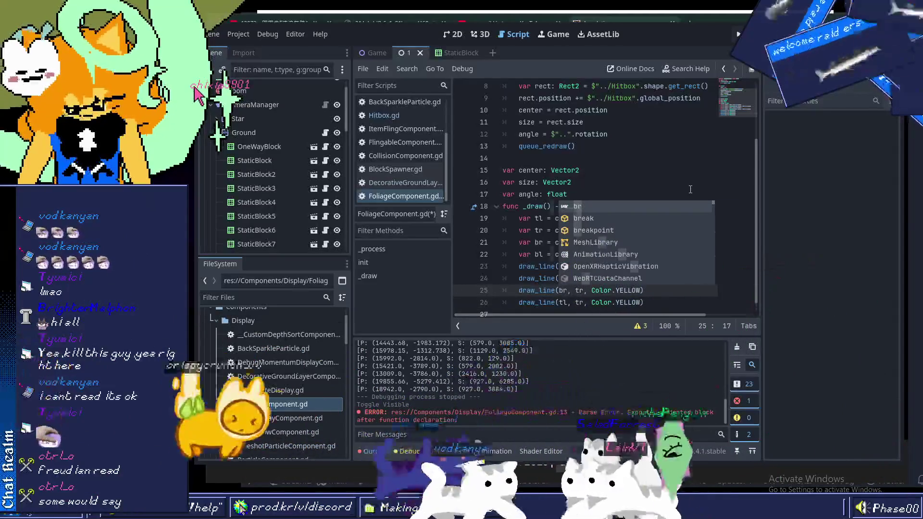
{"action": "key", "text": "Delete"}
{"action": "key", "text": "Delete"}
{"action": "key", "text": "Delete"}
{"action": "type", "text": "bl,"}
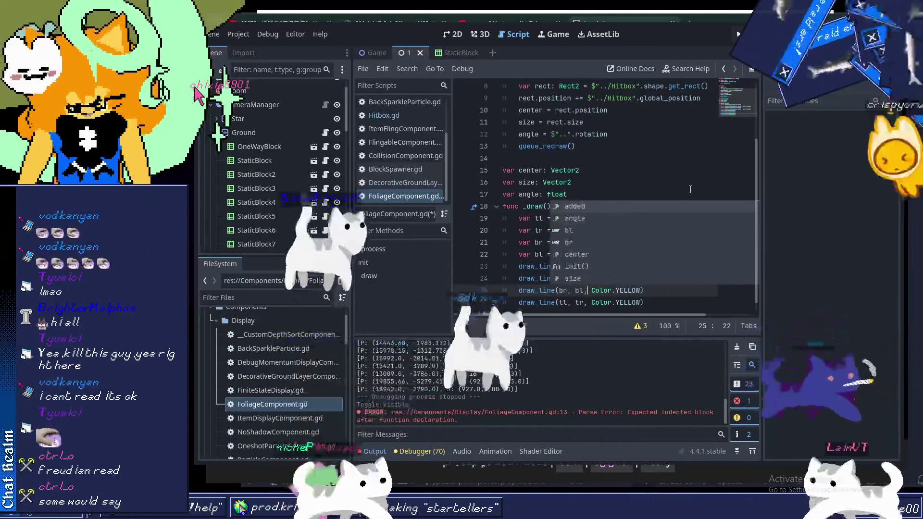
{"action": "key", "text": "Escape"}
{"action": "key", "text": "Down"}
{"action": "key", "text": "Left"}
{"action": "key", "text": "Left"}
{"action": "key", "text": "Left"}
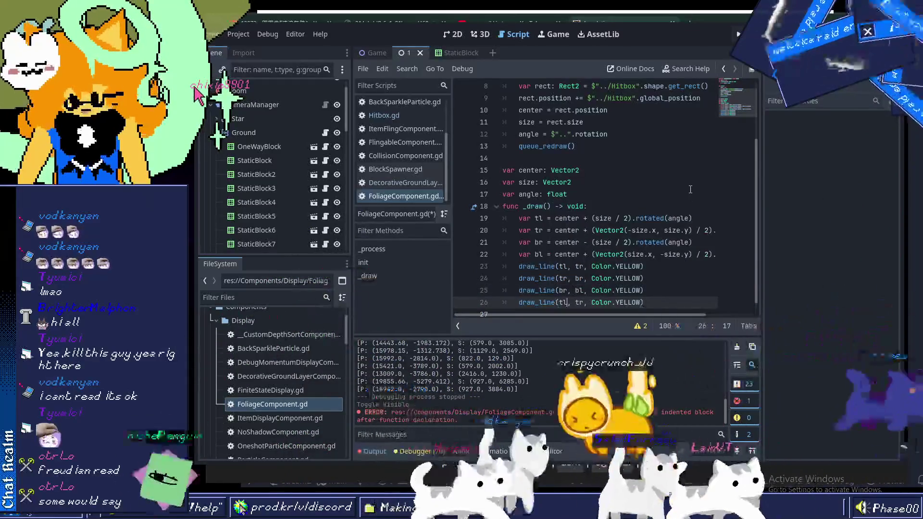
{"action": "key", "text": "BackSpace"}
{"action": "key", "text": "Delete"}
{"action": "type", "text": "bl"}
{"action": "key", "text": "Right"}
{"action": "key", "text": "Right"}
{"action": "key", "text": "Delete"}
{"action": "key", "text": "Delete"}
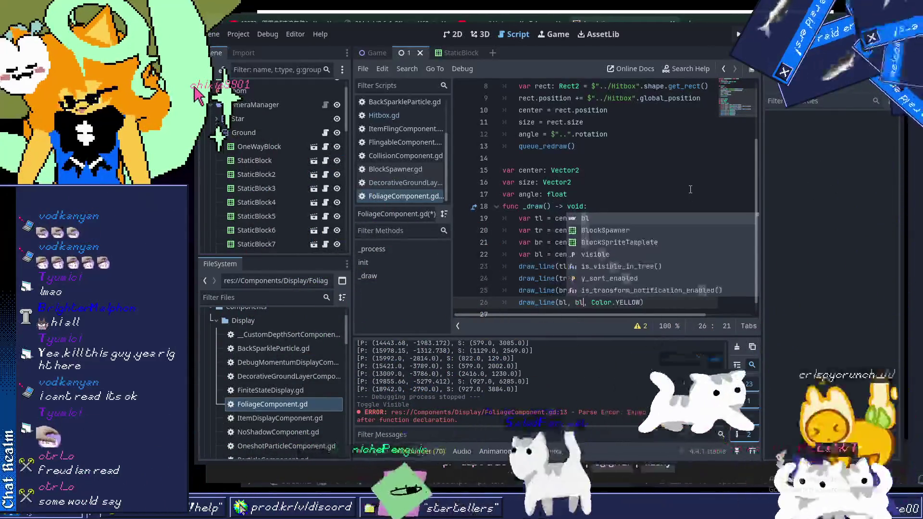
{"action": "type", "text": "l,"}
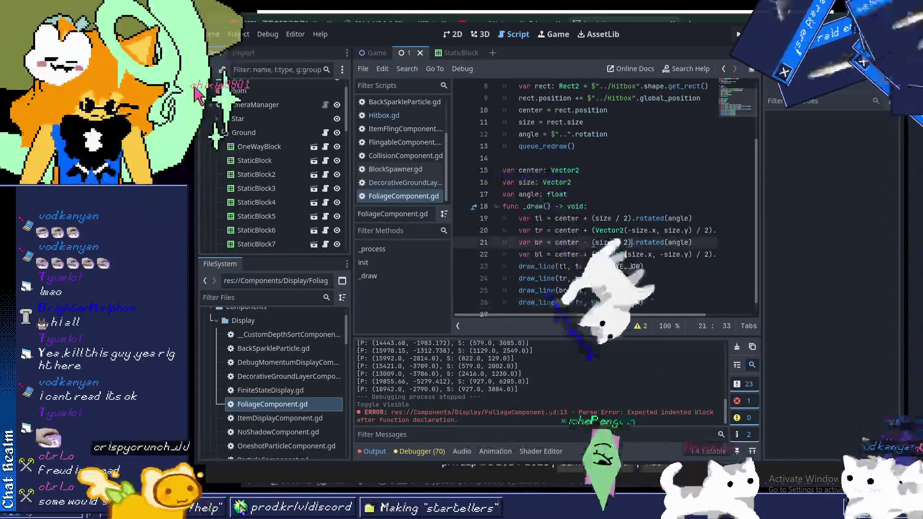
{"action": "left_click_drag", "start_coordinate": [576, 218], "coordinate": [625, 290]}
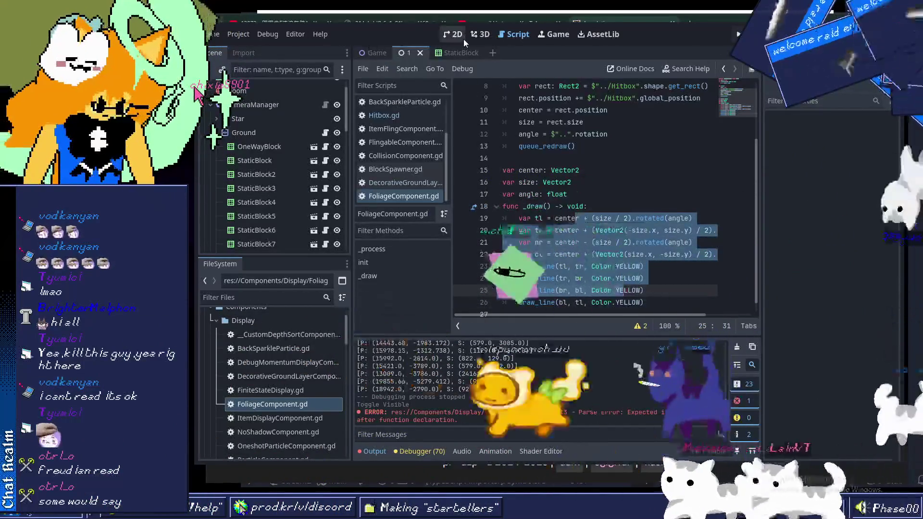
{"action": "key", "text": "ctrl+F1"}
{"action": "left_click_drag", "start_coordinate": [701, 27], "coordinate": [643, 40]}
{"action": "left_click_drag", "start_coordinate": [702, 50], "coordinate": [663, 56]}
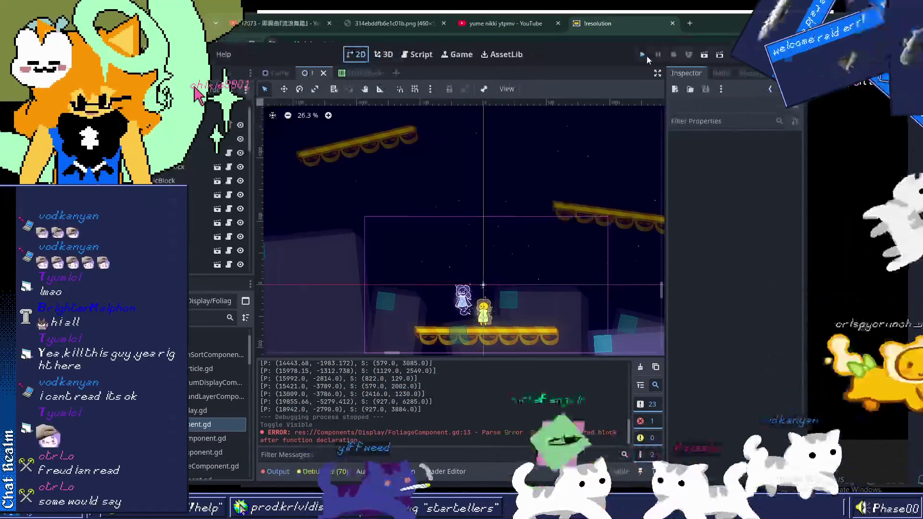
{"action": "key", "text": "F5"}
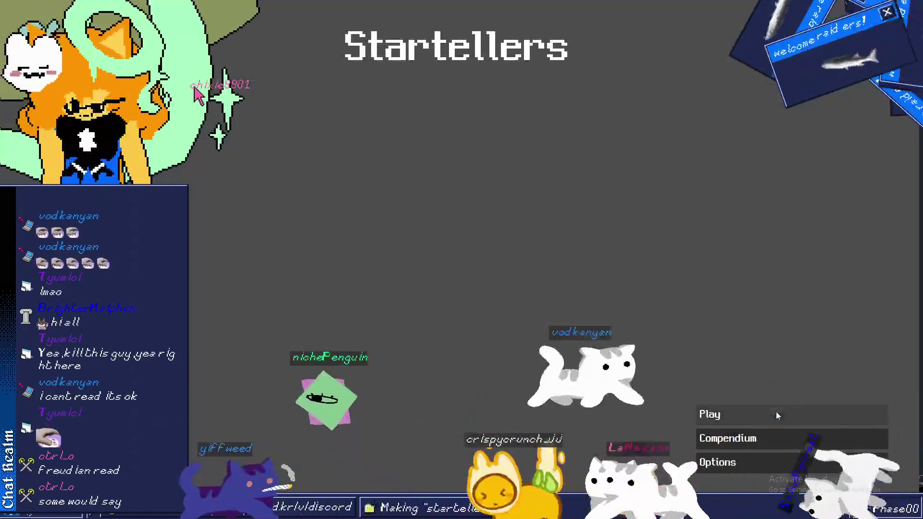
{"action": "left_click", "coordinate": [777, 414]}
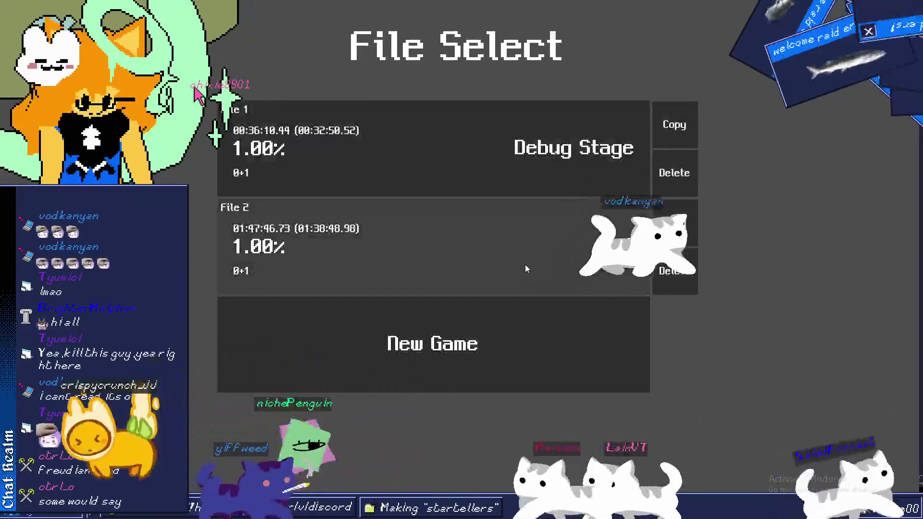
{"action": "left_click", "coordinate": [525, 265]}
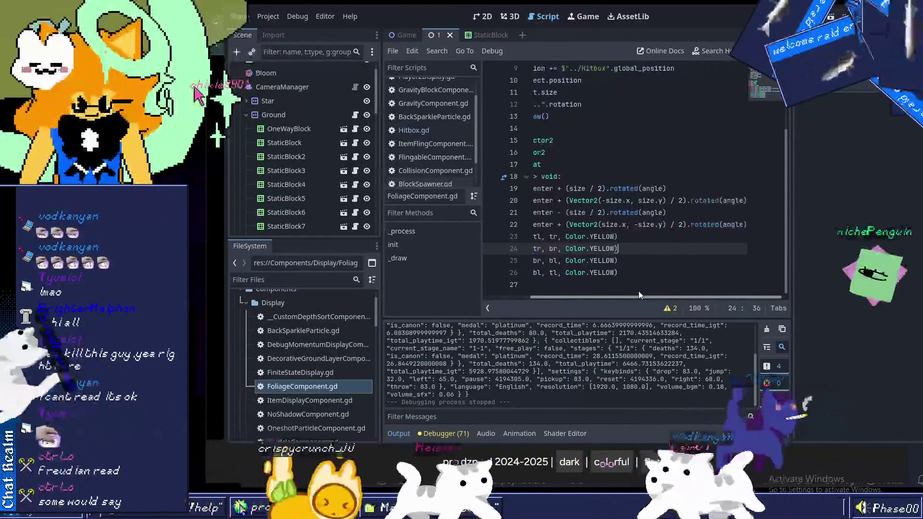
{"action": "left_click_drag", "start_coordinate": [634, 295], "coordinate": [559, 301]}
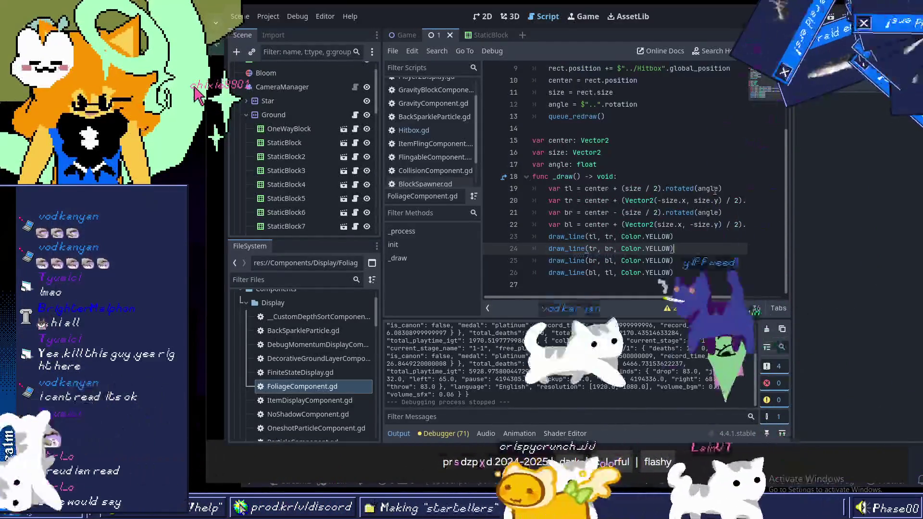
Append '- global_position' to the tl, tr, br and bl corner lines of the hitbox outline.
{"action": "left_click", "coordinate": [756, 188]}
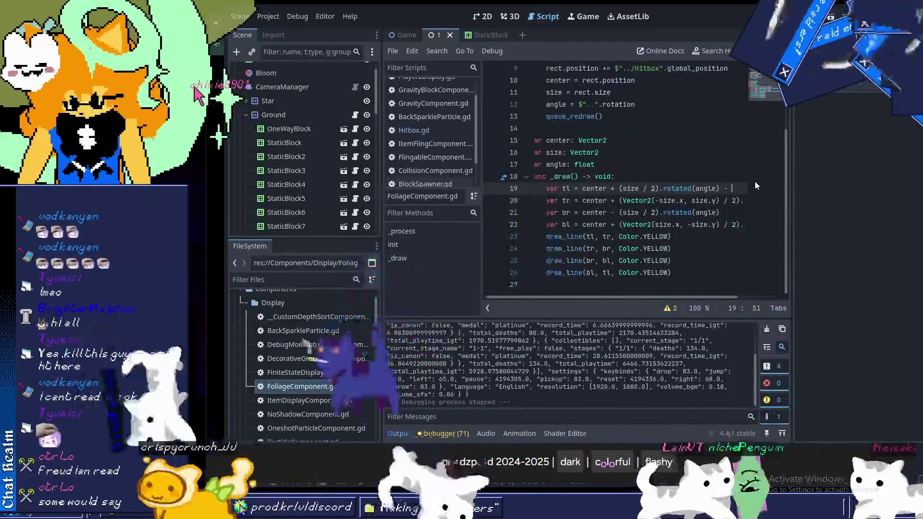
{"action": "type", "text": "- glo"}
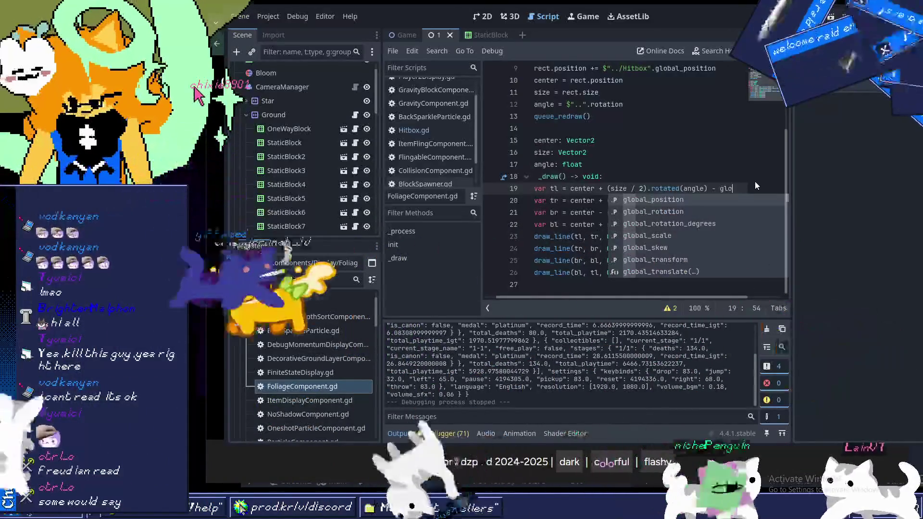
{"action": "key", "text": "Return"}
{"action": "key", "text": "shift+Left"}
{"action": "key", "text": "shift+Left"}
{"action": "key", "text": "shift+Left"}
{"action": "key", "text": "ctrl+c"}
{"action": "key", "text": "Down"}
{"action": "key", "text": "End"}
{"action": "key", "text": "ctrl+v"}
{"action": "key", "text": "Down"}
{"action": "key", "text": "End"}
{"action": "key", "text": "ctrl+v"}
{"action": "key", "text": "Down"}
{"action": "key", "text": "End"}
{"action": "key", "text": "ctrl+v"}
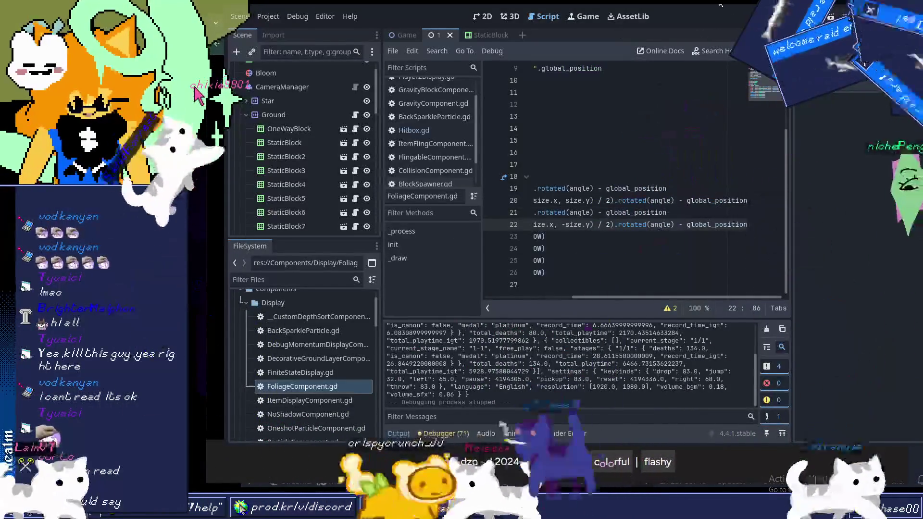
Play-test the Debug Stage to check the outlines, then stop the game and return to the script.
{"action": "key", "text": "F5"}
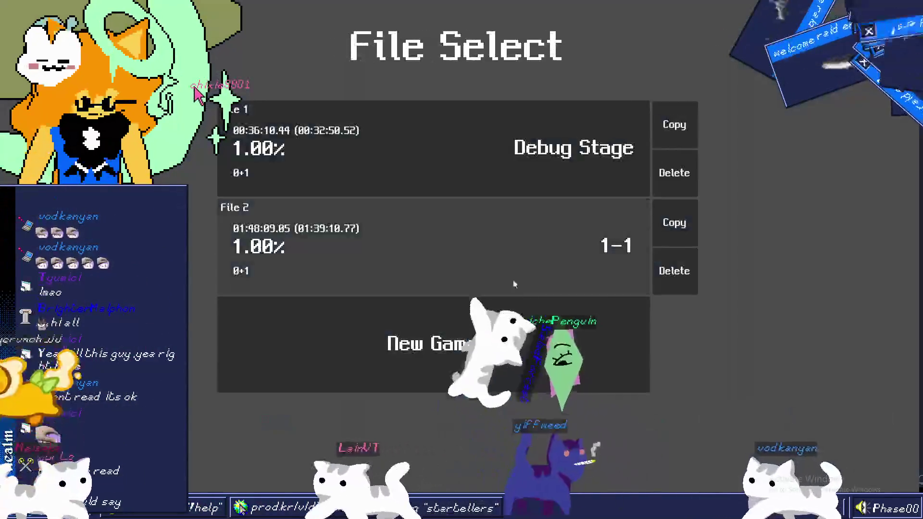
{"action": "left_click", "coordinate": [500, 262]}
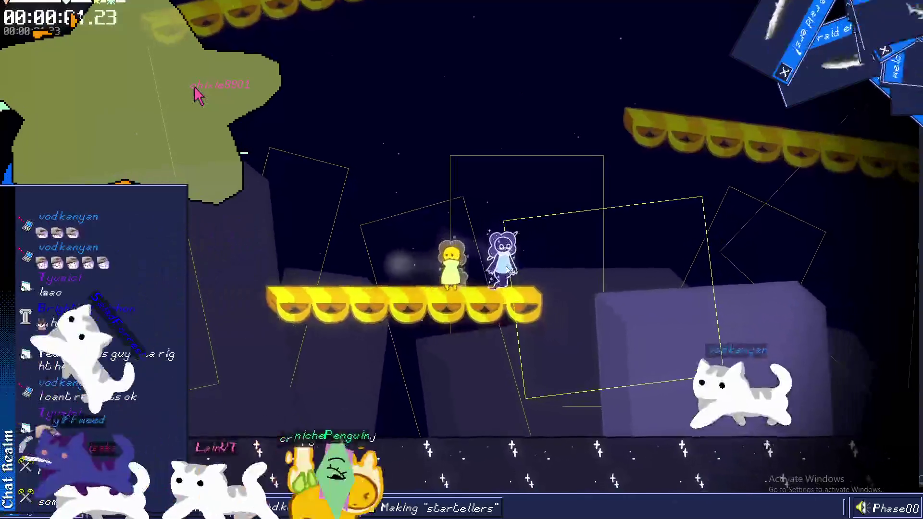
{"action": "key", "text": "space"}
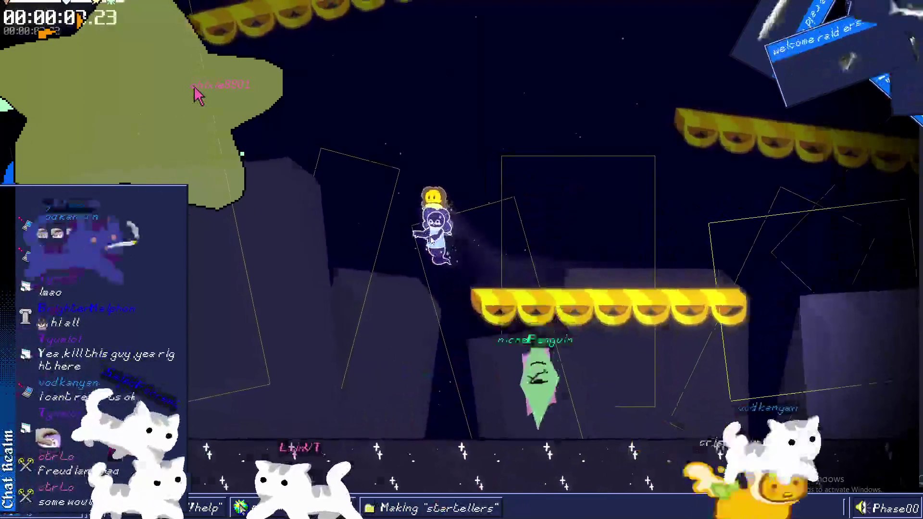
{"action": "key", "text": "Left"}
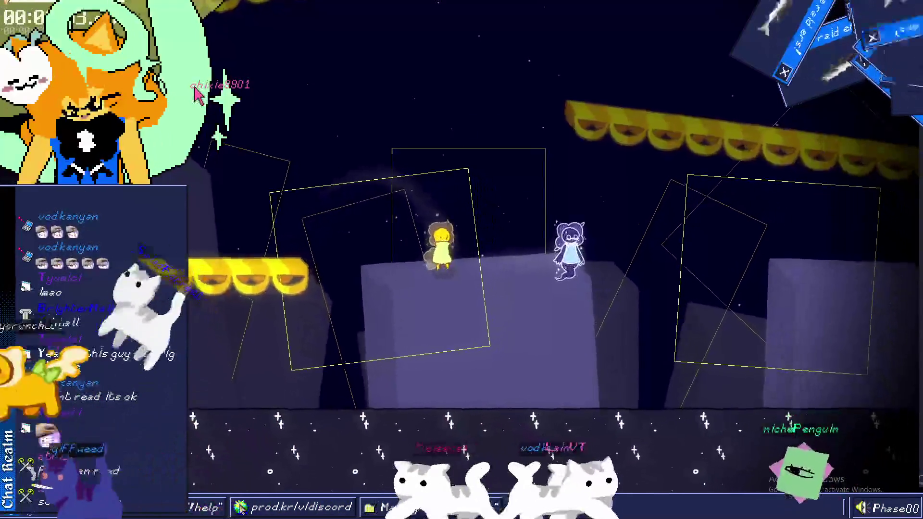
{"action": "key", "text": "F8"}
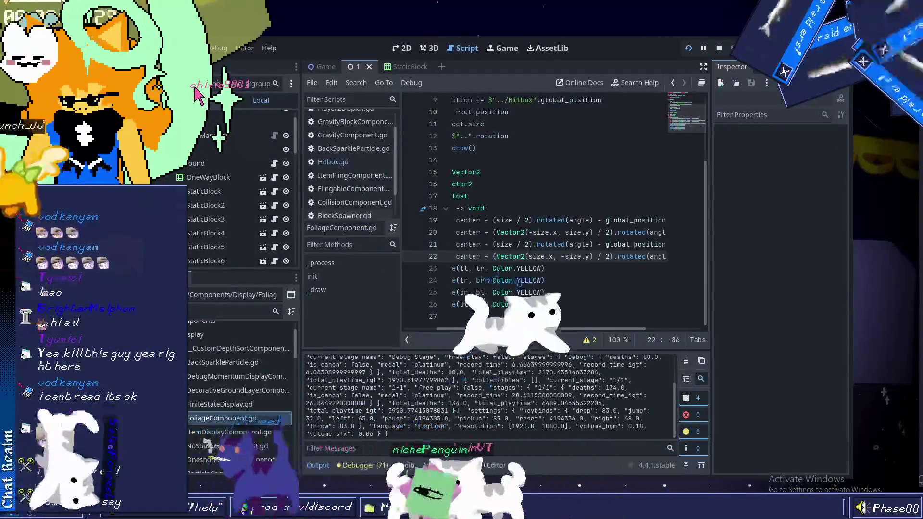
{"action": "key", "text": "F5"}
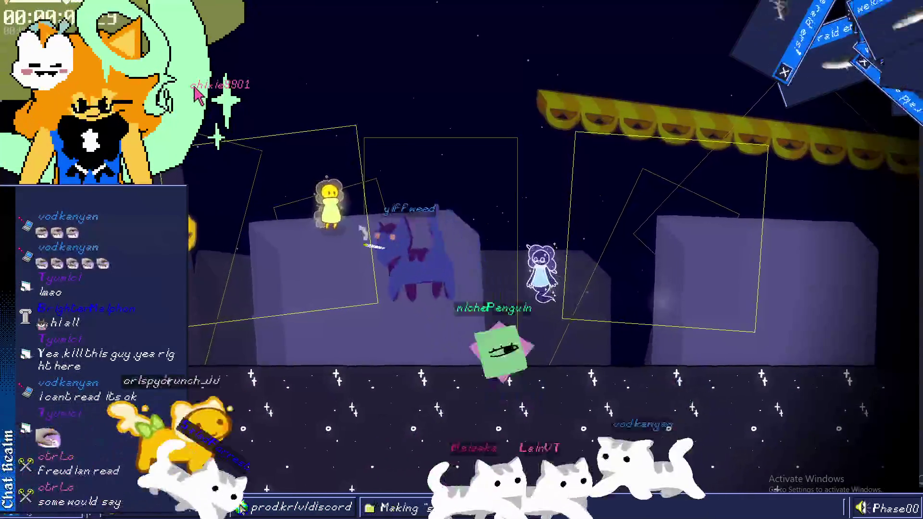
{"action": "key", "text": "F8"}
{"action": "scroll", "coordinate": [525, 157], "scroll_direction": "up", "scroll_amount": 2}
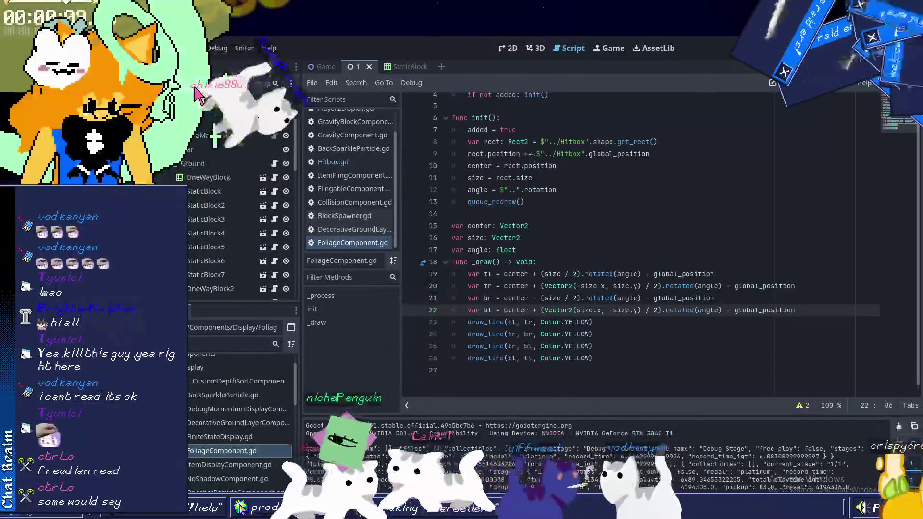
Fix line 10 so center equals rect.position + (rect.size / 2).
{"action": "left_click", "coordinate": [552, 154]}
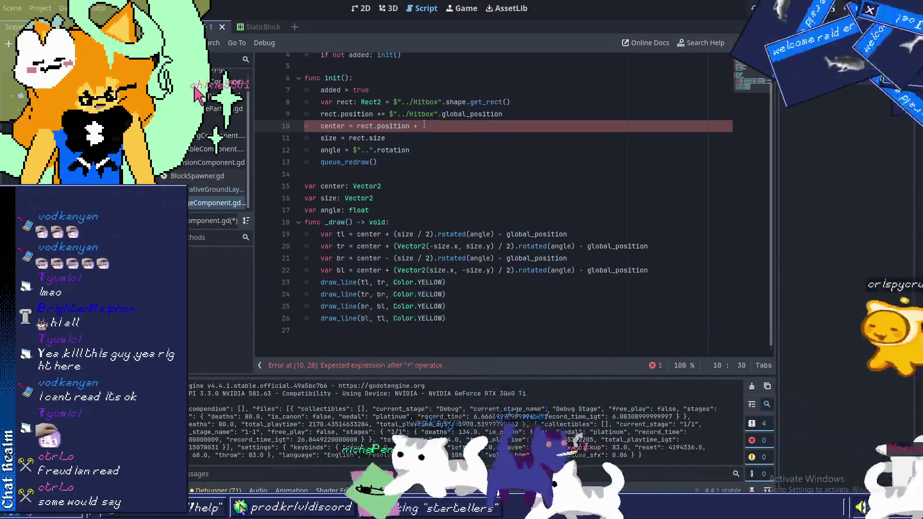
{"action": "key", "text": "BackSpace"}
{"action": "key", "text": "BackSpace"}
{"action": "key", "text": "BackSpace"}
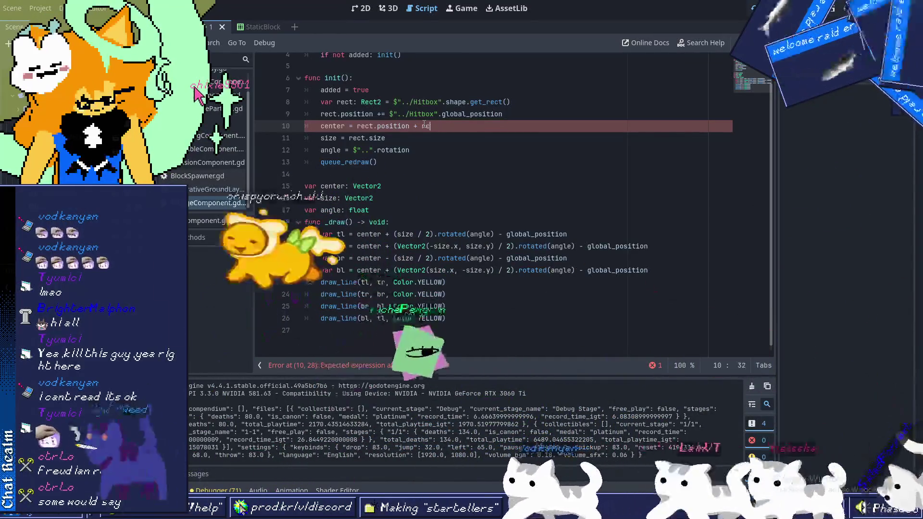
{"action": "key", "text": "BackSpace"}
{"action": "key", "text": "BackSpace"}
{"action": "type", "text": "ct.size /"}
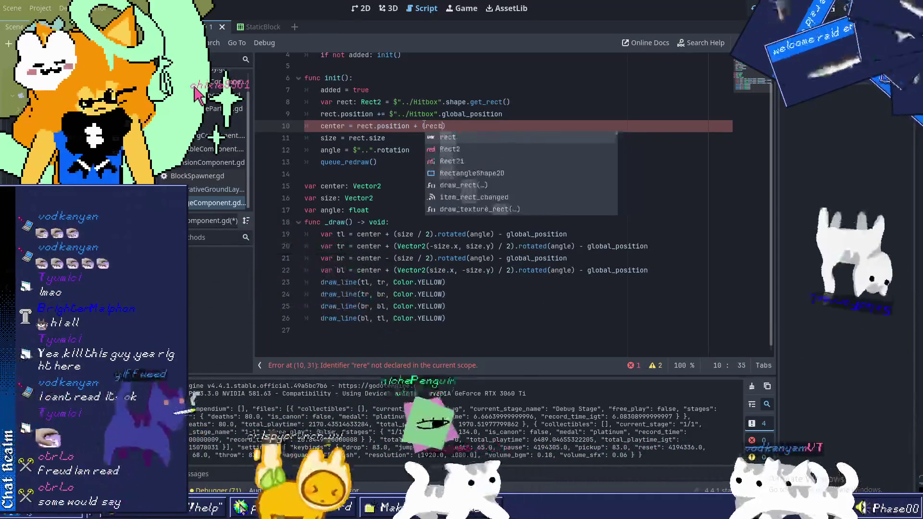
{"action": "type", "text": " 2"}
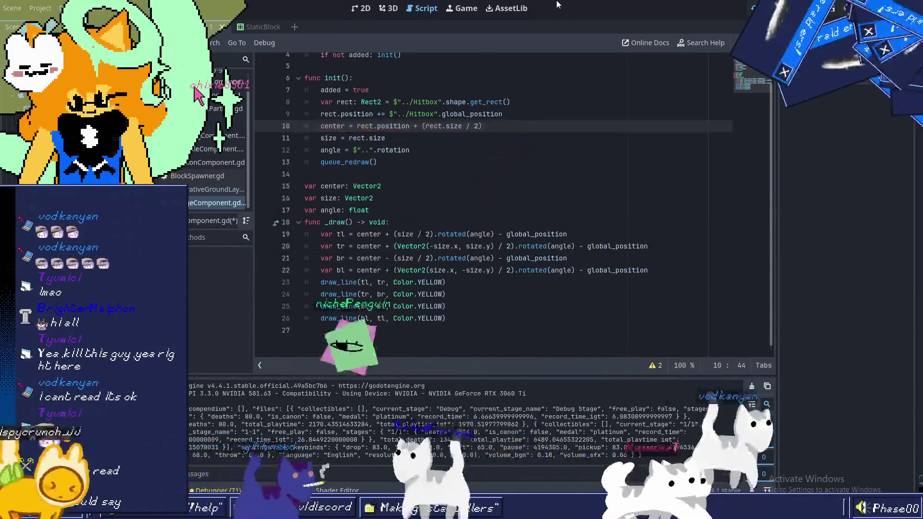
Test the centre fix by walking the character across the level's blocks, twice, then close the game.
{"action": "left_click", "coordinate": [541, 11]}
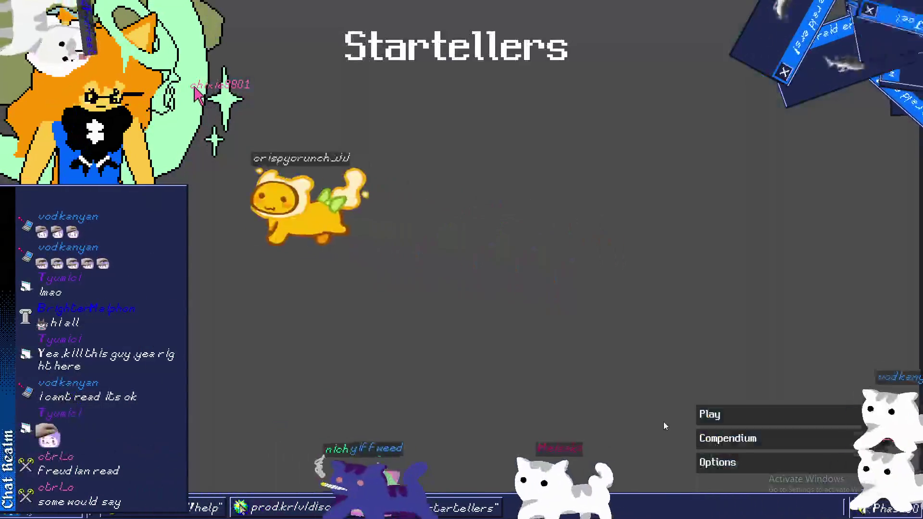
{"action": "key", "text": "Return"}
{"action": "left_click", "coordinate": [497, 255]}
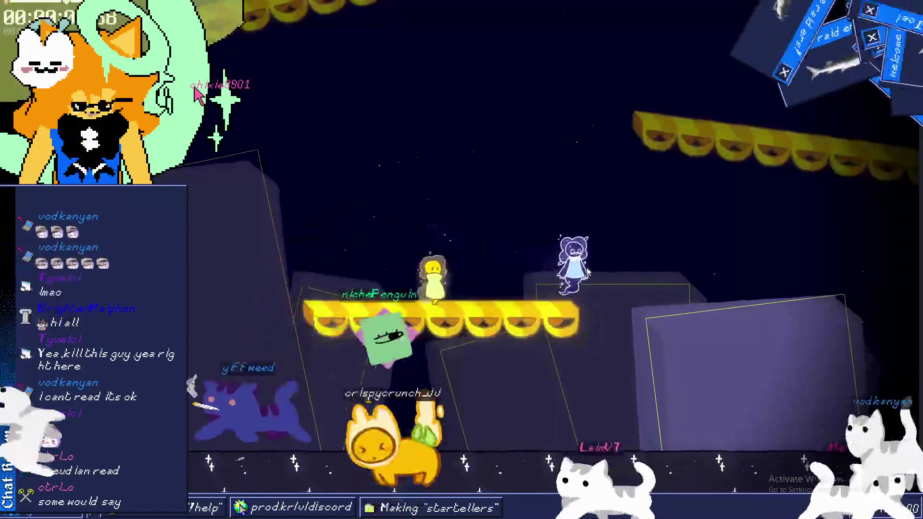
{"action": "key", "text": "Right"}
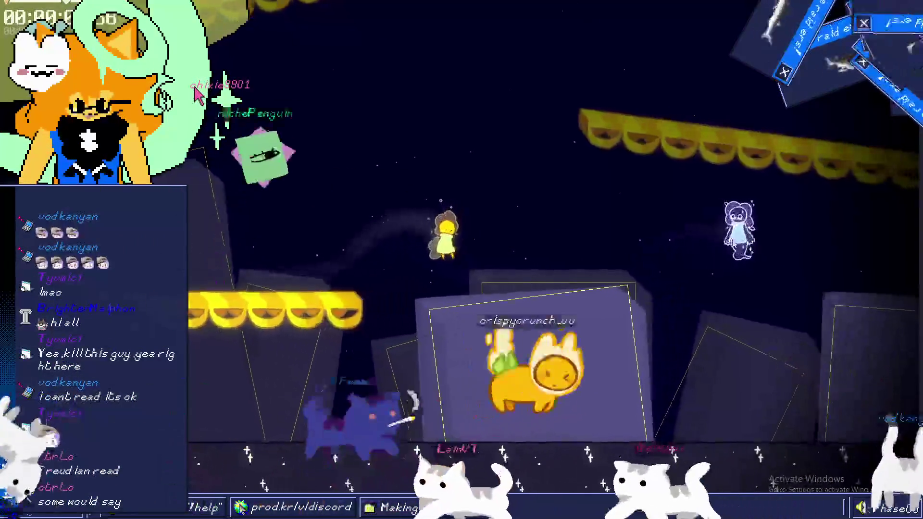
{"action": "key", "text": "Right"}
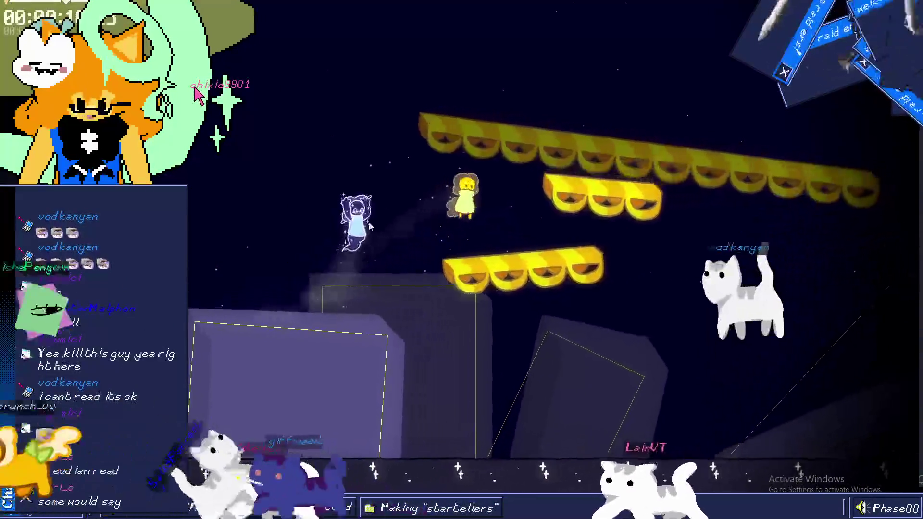
{"action": "key", "text": "Left"}
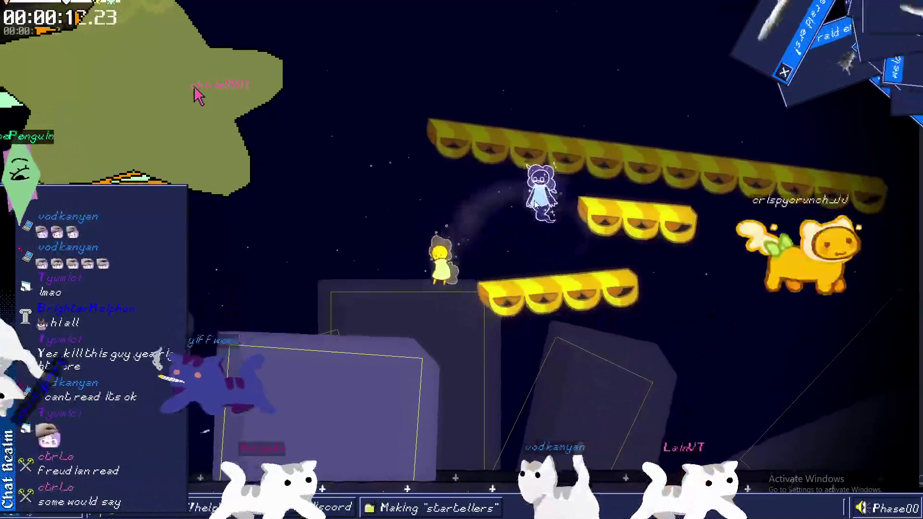
{"action": "key", "text": "Left"}
{"action": "key", "text": "Left"}
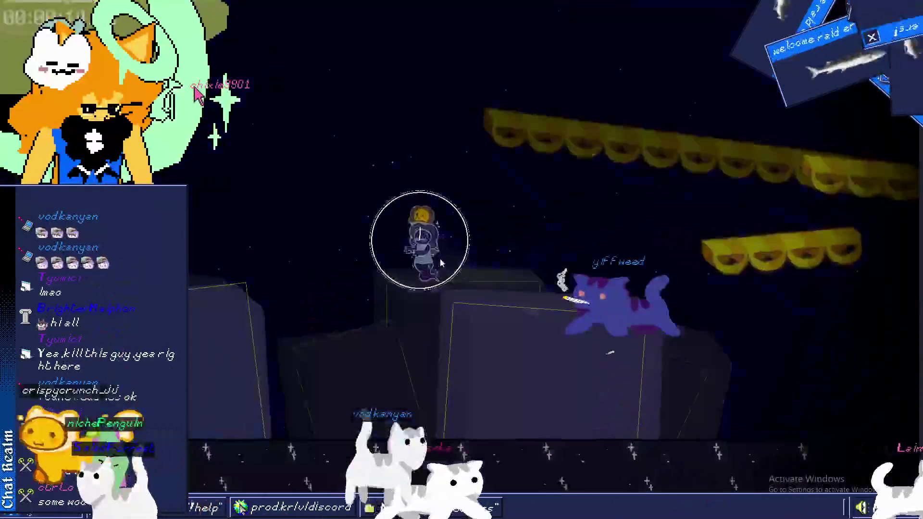
{"action": "key", "text": "Left"}
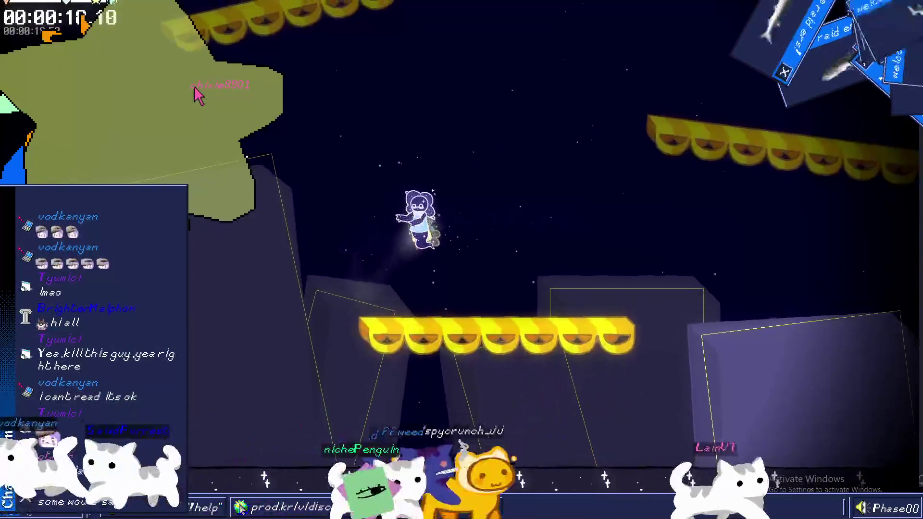
{"action": "key", "text": "F8"}
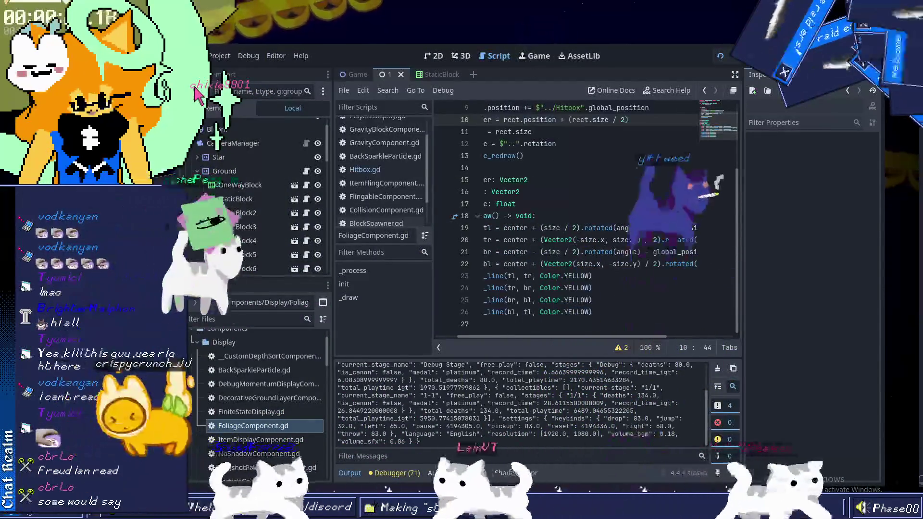
{"action": "key", "text": "F5"}
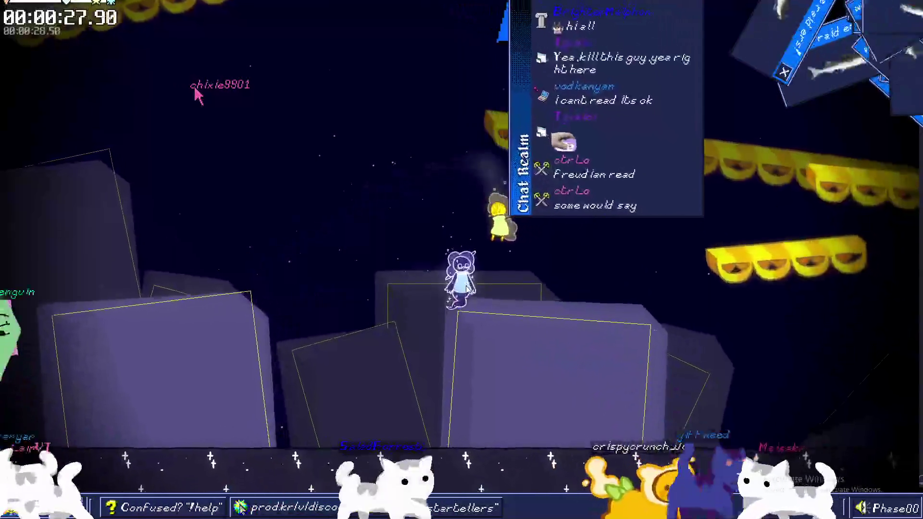
{"action": "key", "text": "Left"}
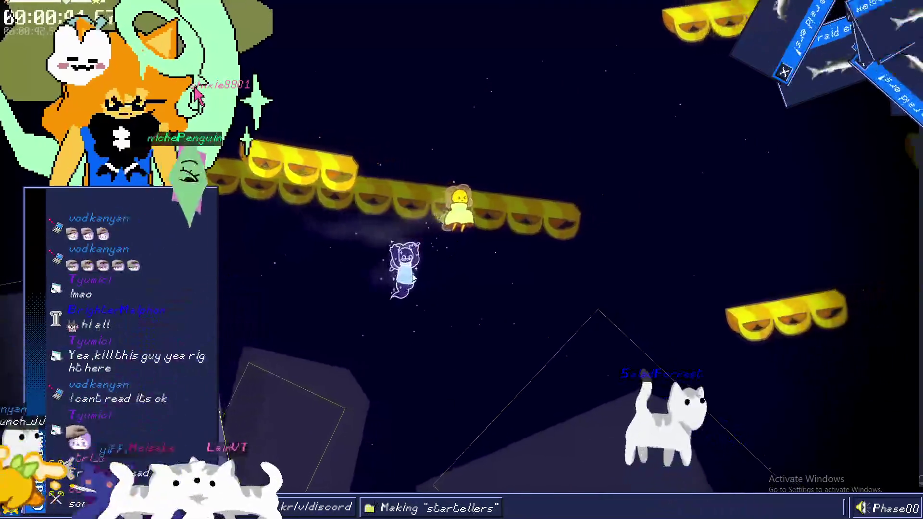
{"action": "key", "text": "alt+F4"}
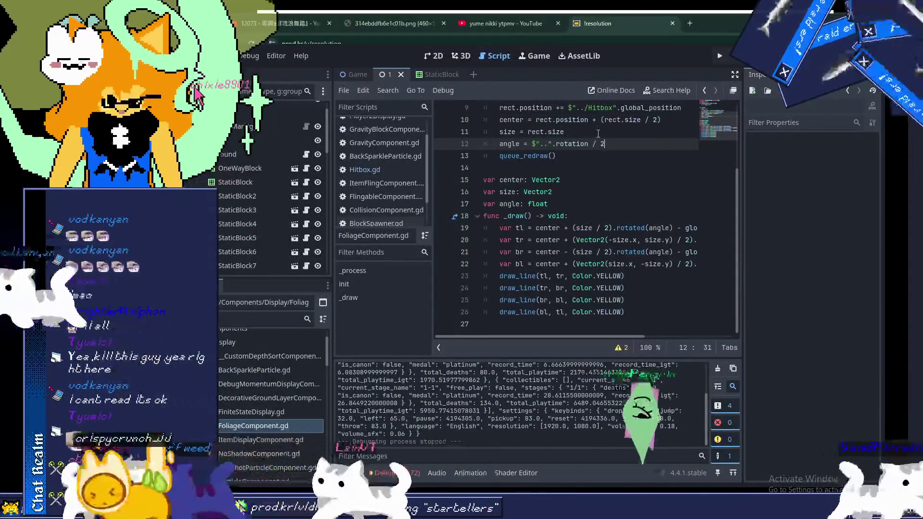
Test-run the Debug Stage, moving the character right, then close the game.
{"action": "left_click", "coordinate": [720, 57]}
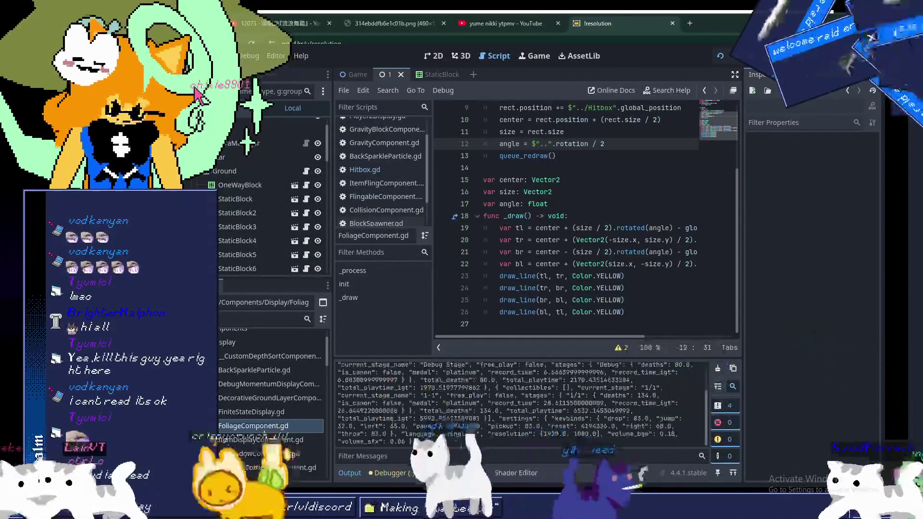
{"action": "key", "text": "Return"}
{"action": "key", "text": "space"}
{"action": "key", "text": "Right"}
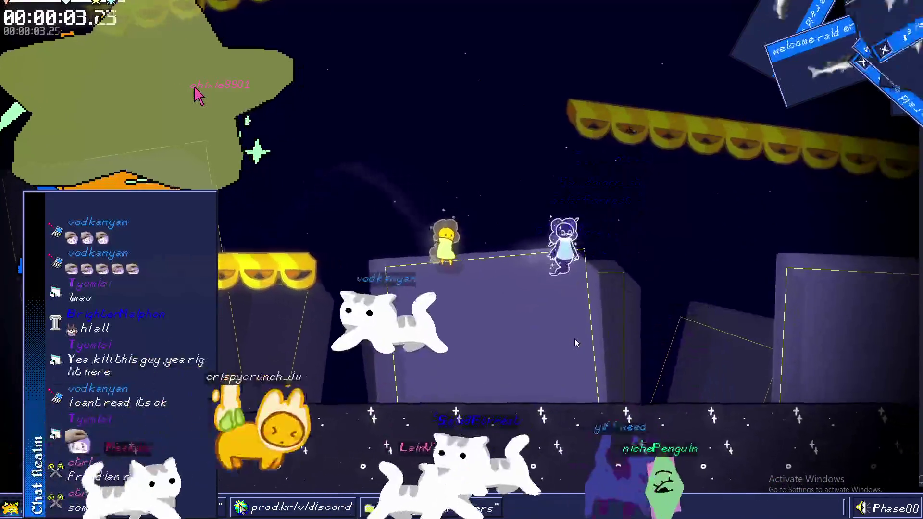
{"action": "key", "text": "alt+F4"}
Replace the rotation expression on line 12 with angle = 0, save, and run the game again.
{"action": "key", "text": "shift+Left"}
{"action": "key", "text": "shift+Left"}
{"action": "key", "text": "shift+Left"}
{"action": "key", "text": "shift+Home"}
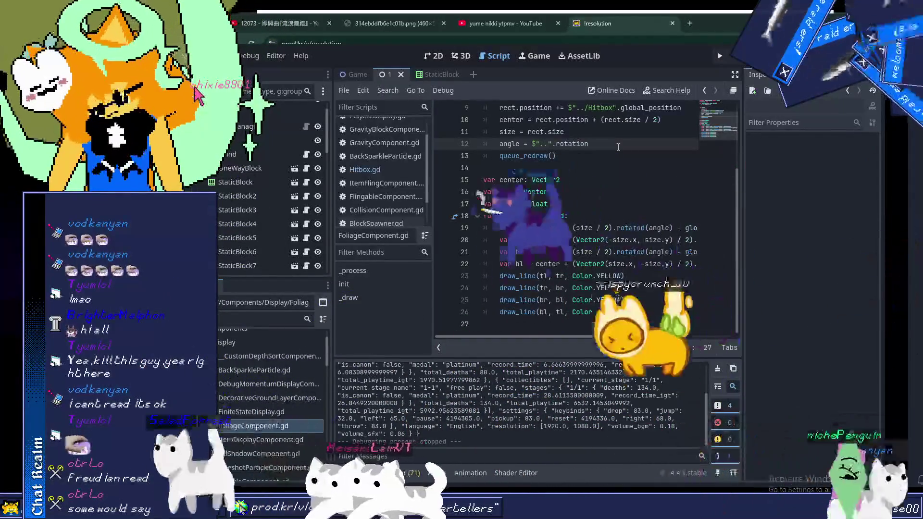
{"action": "key", "text": "shift+Right"}
{"action": "key", "text": "shift+Right"}
{"action": "key", "text": "shift+Right"}
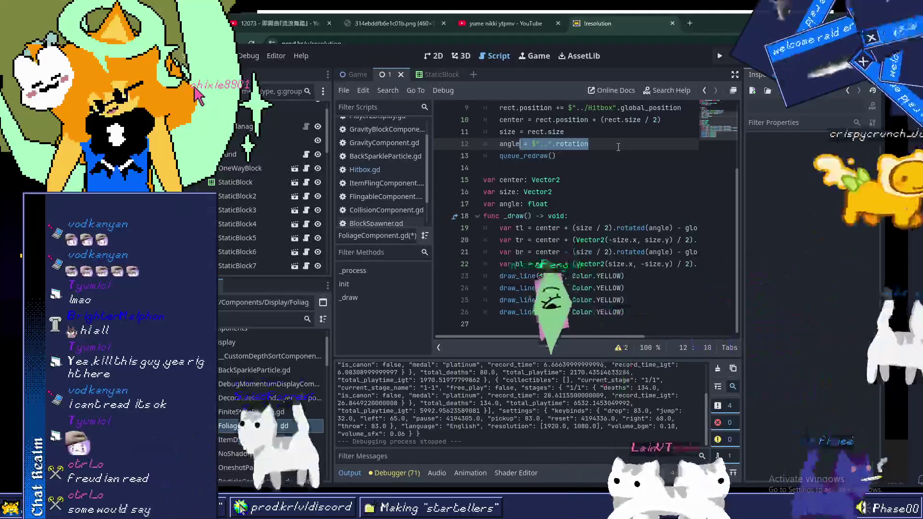
{"action": "type", "text": "0"}
{"action": "key", "text": "ctrl+s"}
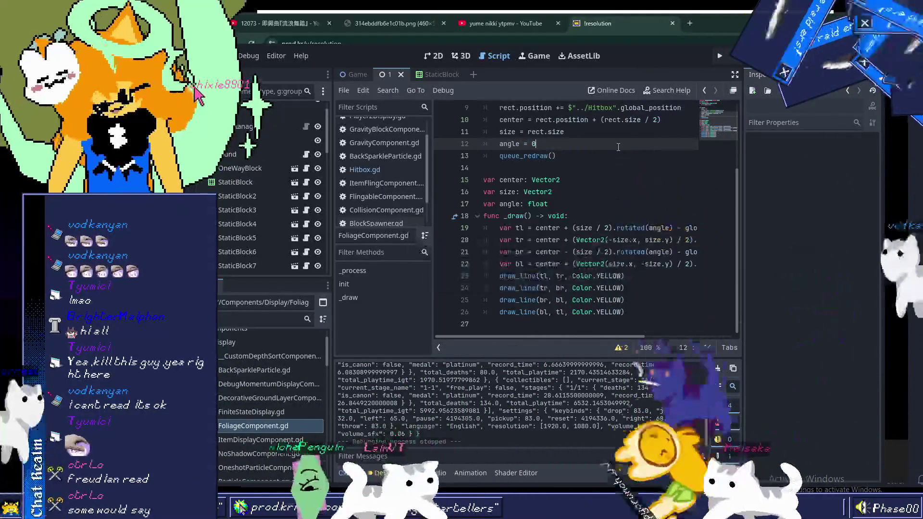
{"action": "key", "text": "F5"}
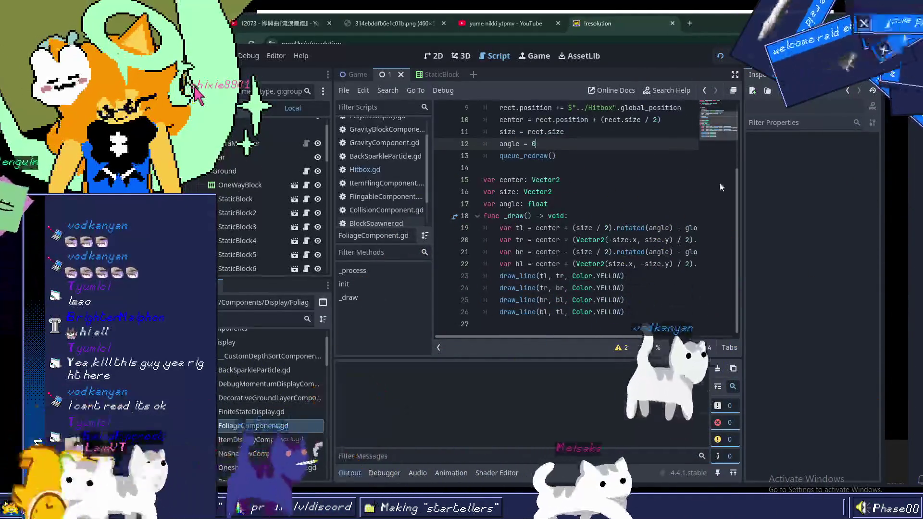
{"action": "key", "text": "Return"}
{"action": "key", "text": "Return"}
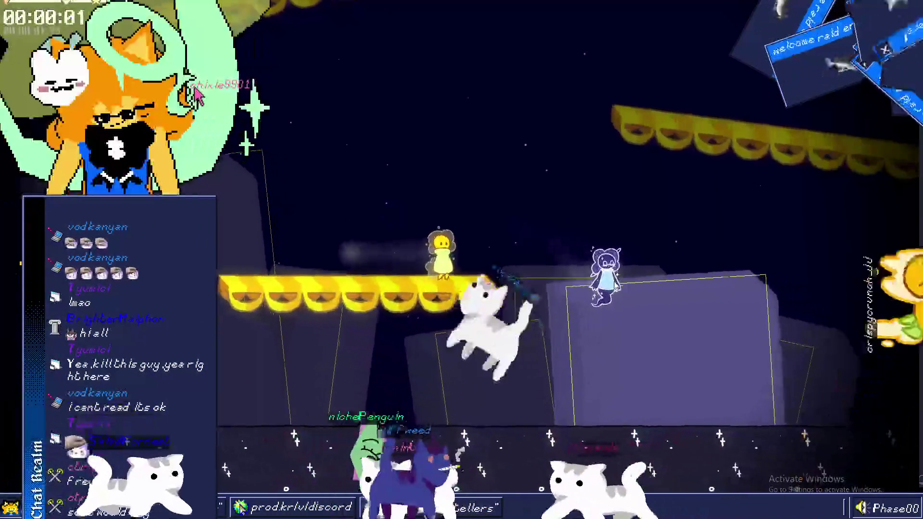